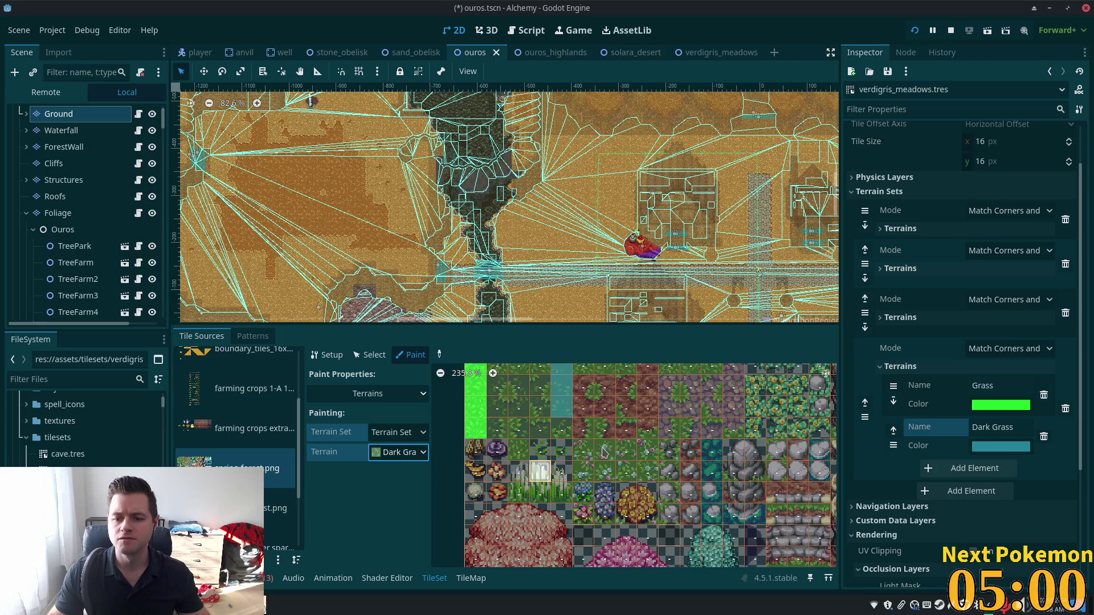
# Step: Find the flowered grass tiles in the atlas and paint them with Dark Grass terrain
pyautogui.scroll(-2, 724, 453)
pyautogui.moveTo(724, 453); pyautogui.dragTo(658, 483)
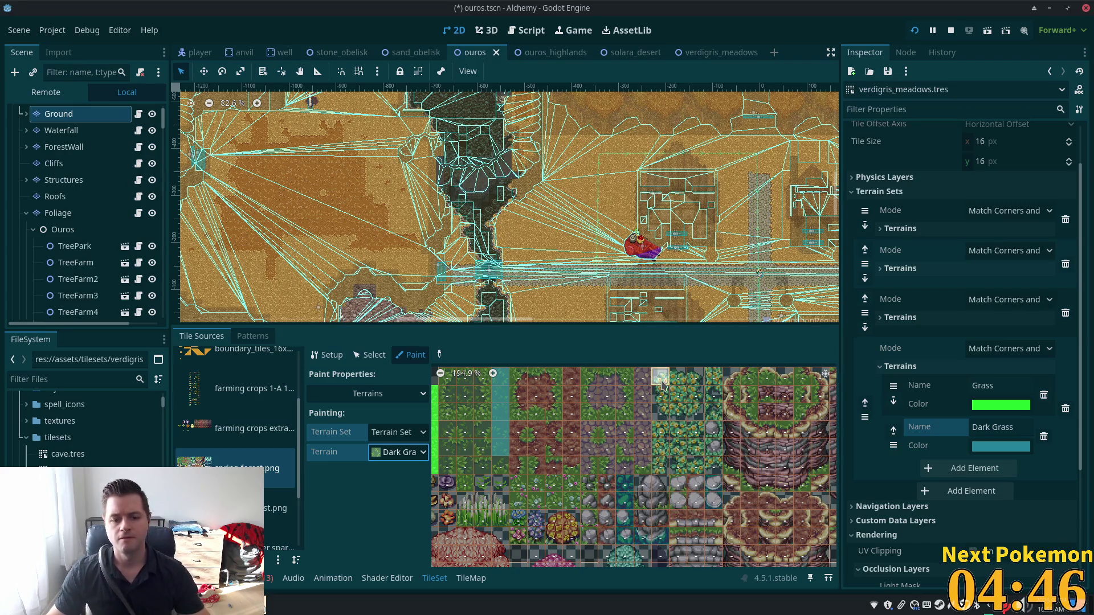
pyautogui.scroll(-2, 676, 512)
pyautogui.scroll(-2, 676, 512)
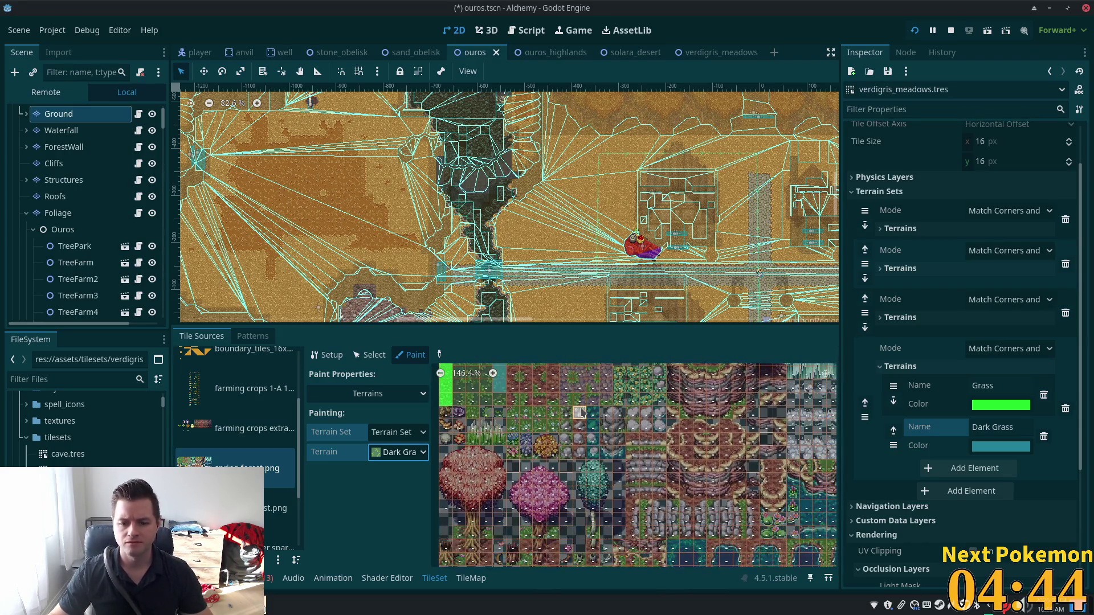
pyautogui.moveTo(554, 497); pyautogui.dragTo(552, 419)
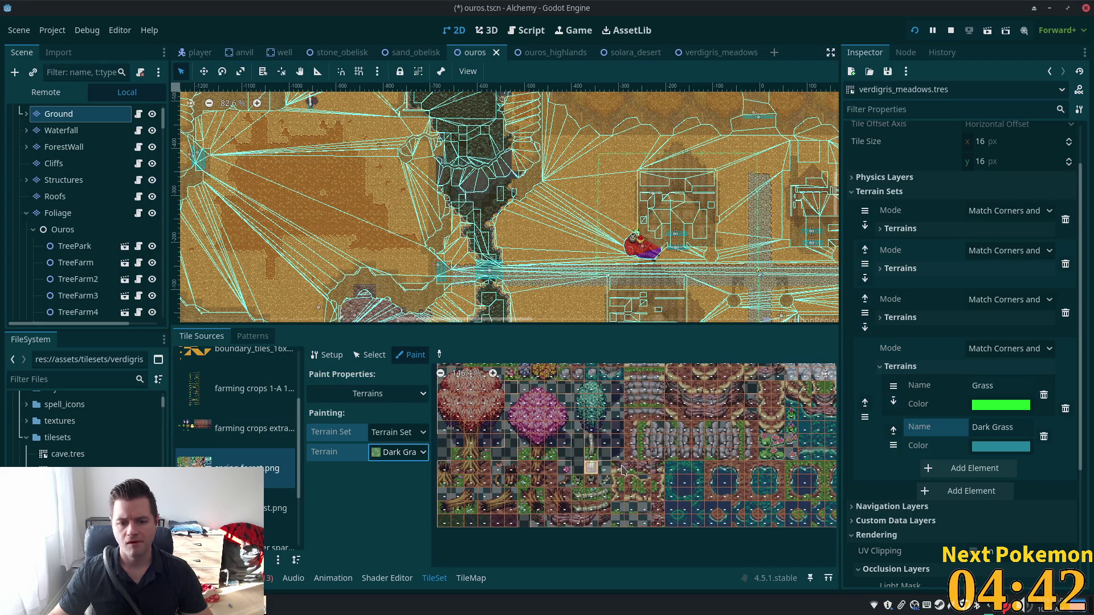
pyautogui.scroll(3, 678, 469)
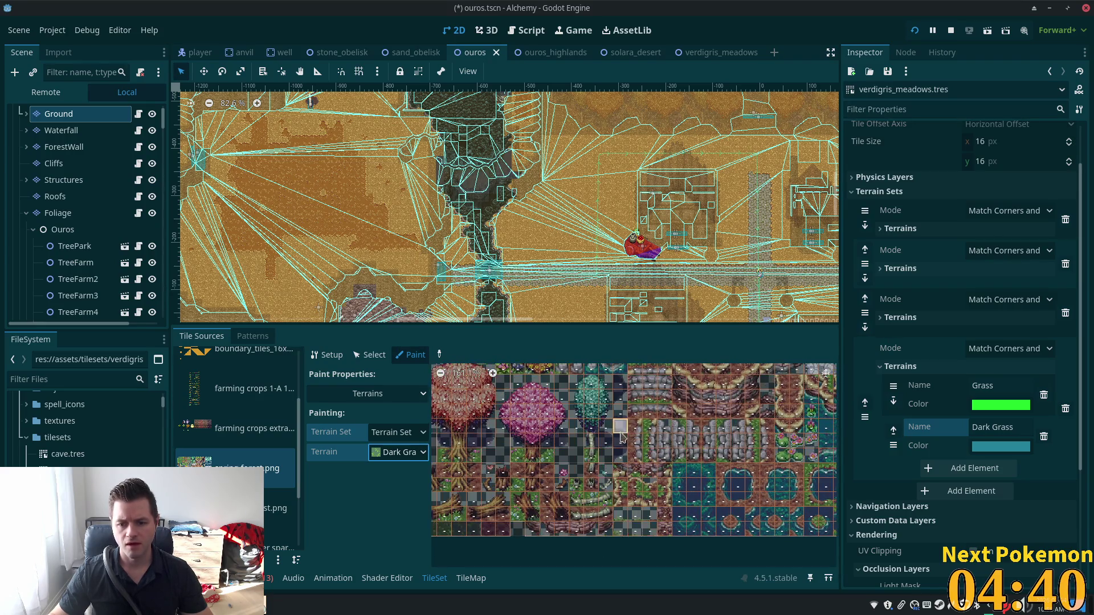
pyautogui.scroll(3, 715, 453)
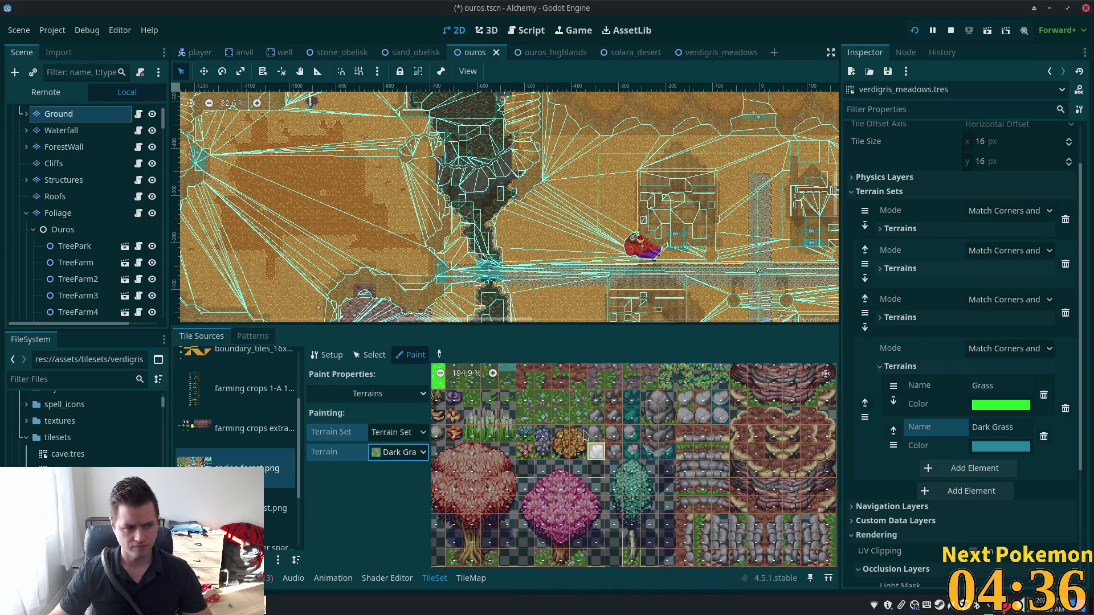
pyautogui.scroll(2, 655, 459)
pyautogui.scroll(2, 655, 460)
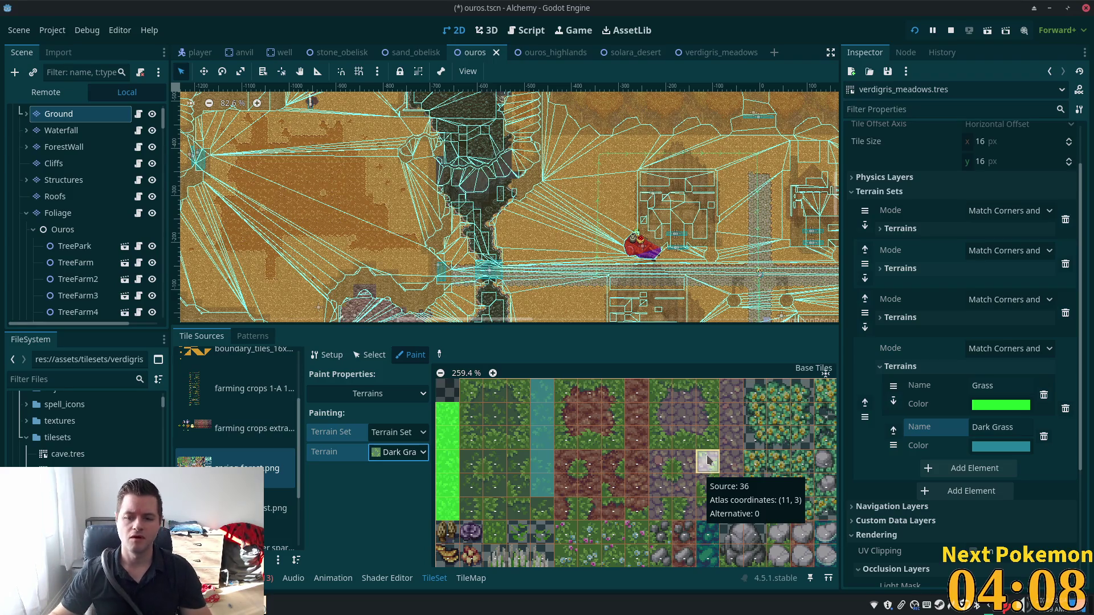
pyautogui.scroll(-2, 583, 496)
pyautogui.scroll(4, 583, 495)
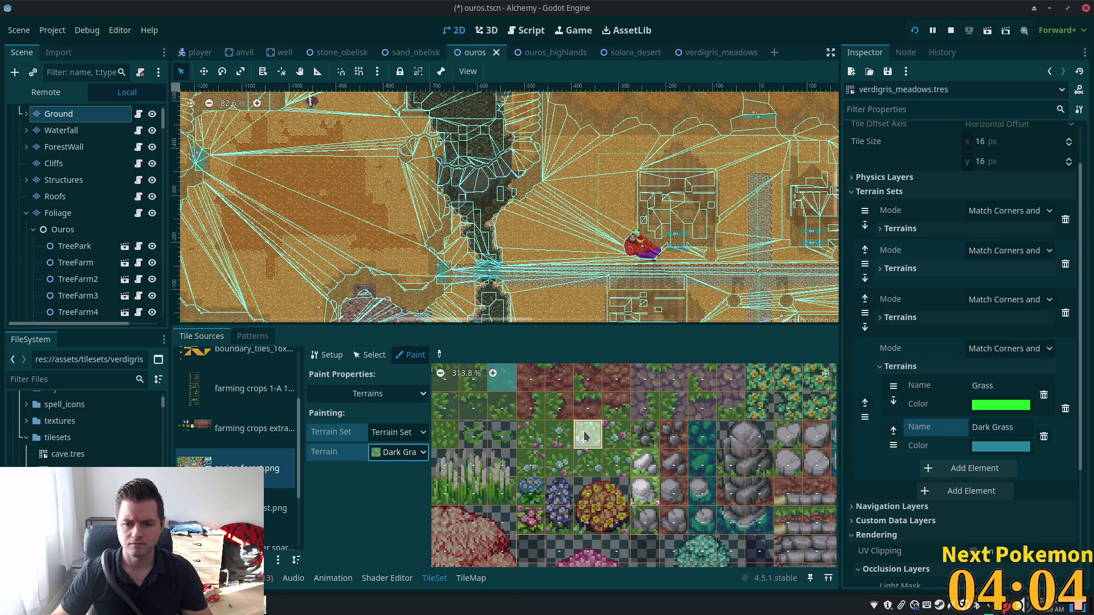
pyautogui.scroll(2, 661, 487)
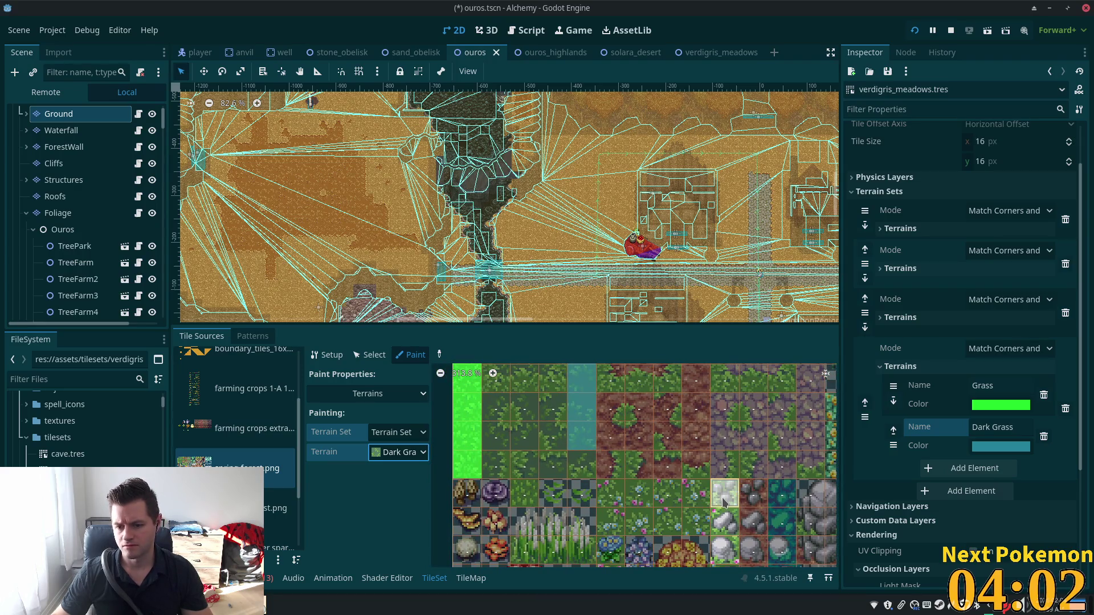
pyautogui.moveTo(688, 506); pyautogui.dragTo(618, 501)
# Step: Zoom and pan the atlas toward the remaining flower tiles to inspect them
pyautogui.scroll(-2, 615, 510)
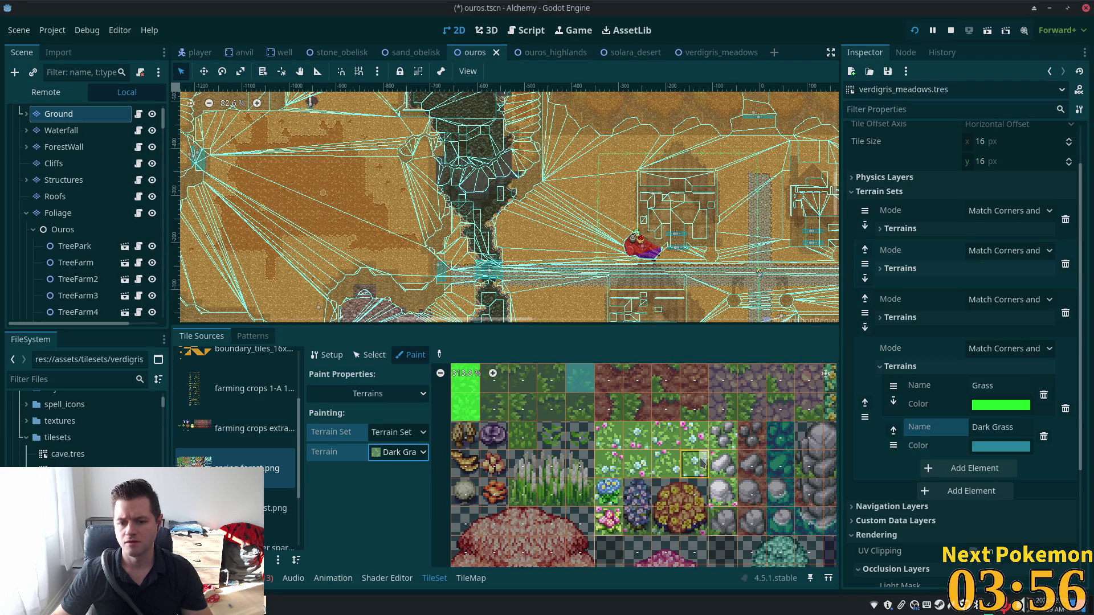
pyautogui.moveTo(695, 466); pyautogui.dragTo(668, 481)
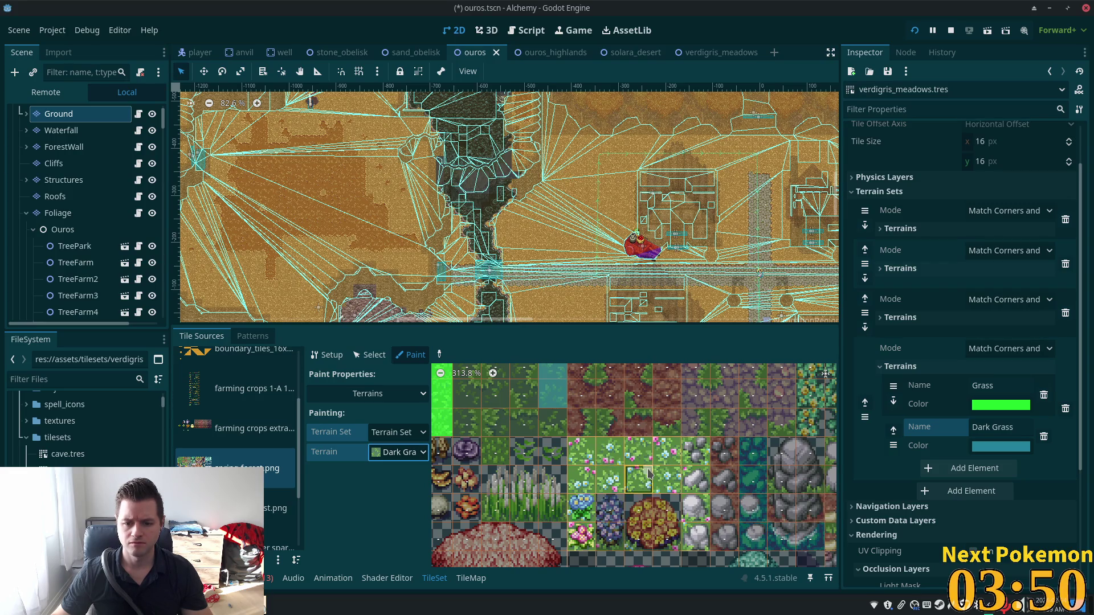
pyautogui.scroll(-3, 652, 456)
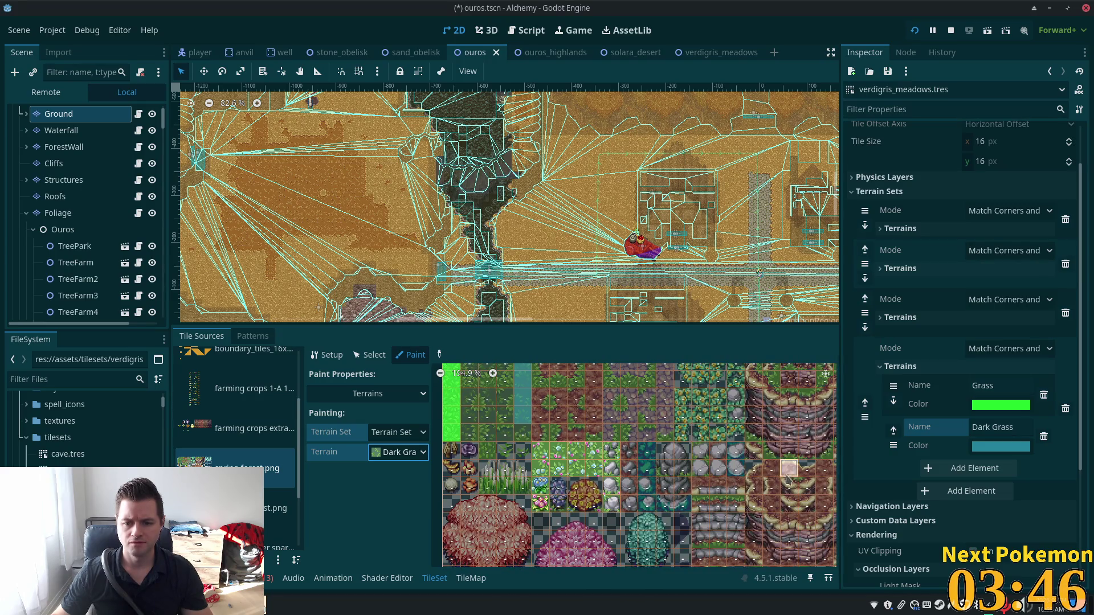
pyautogui.scroll(-2, 701, 467)
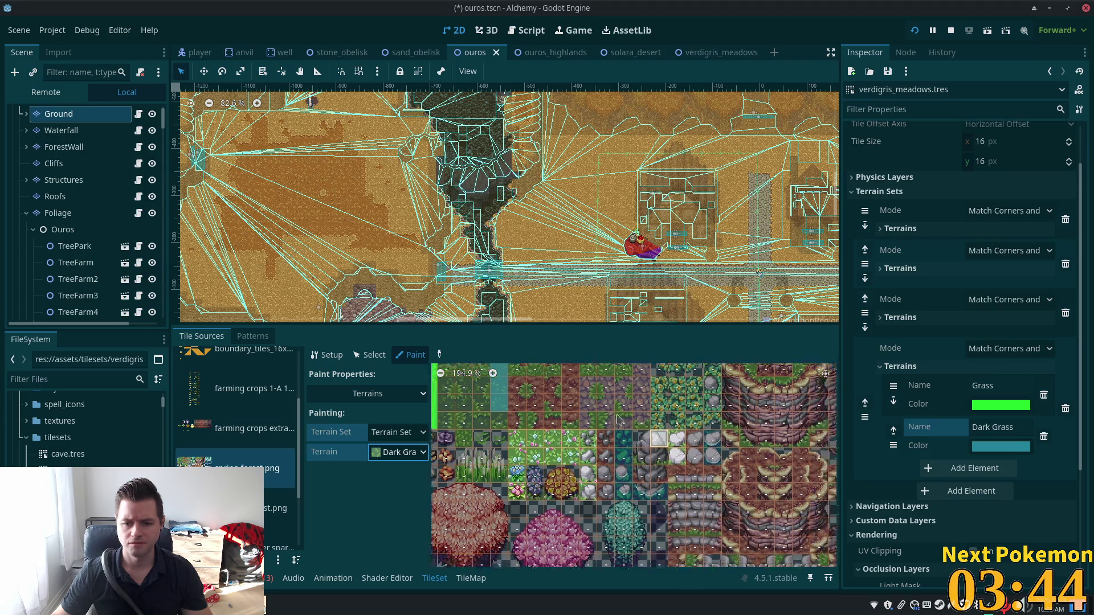
pyautogui.scroll(-2, 678, 445)
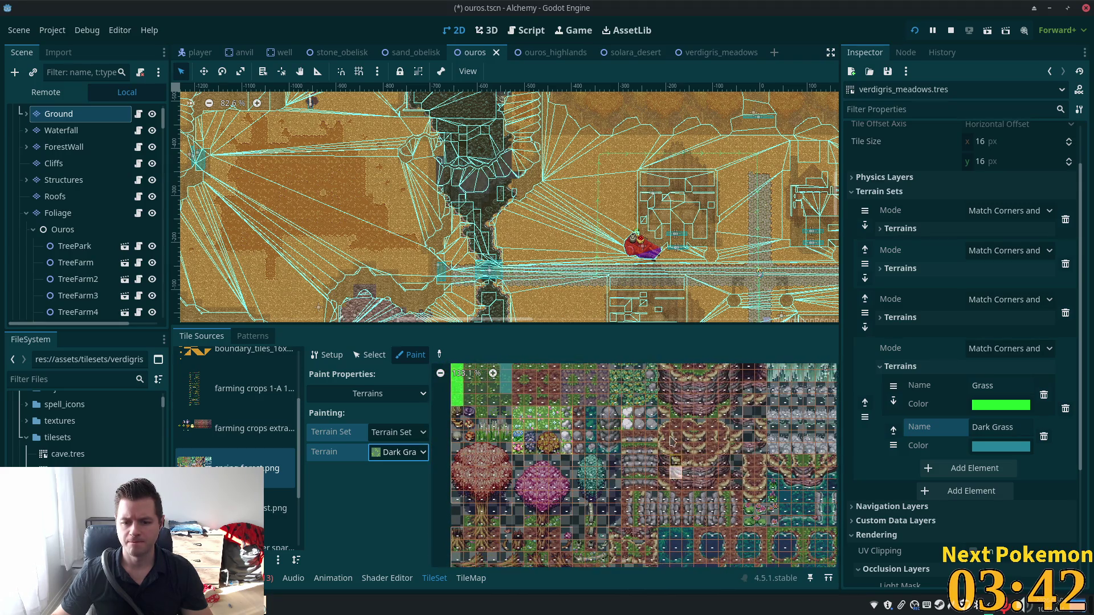
pyautogui.scroll(4, 671, 427)
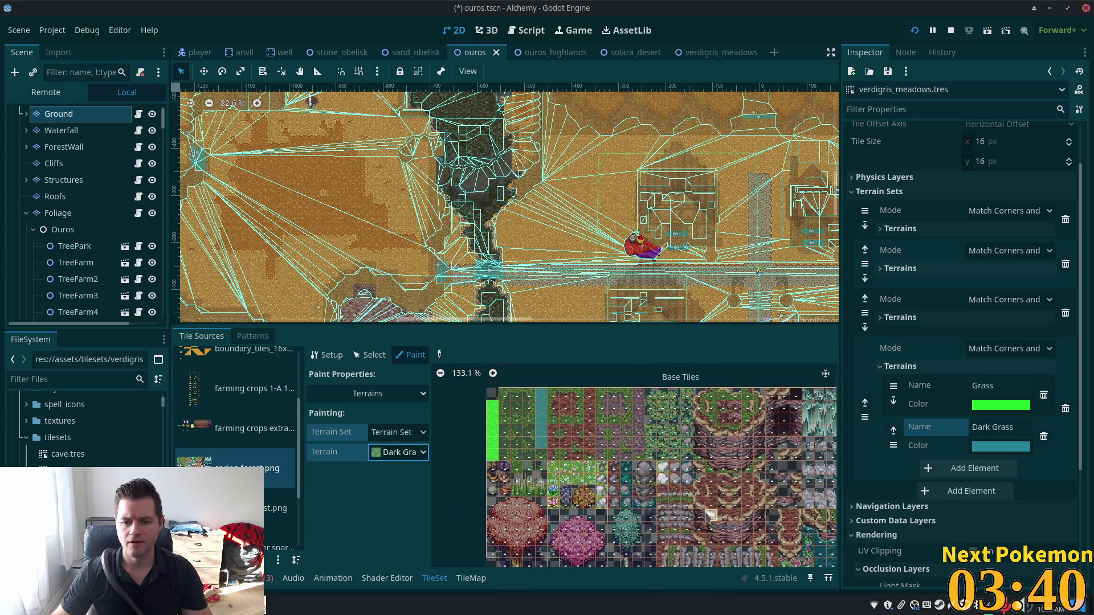
pyautogui.scroll(3, 609, 446)
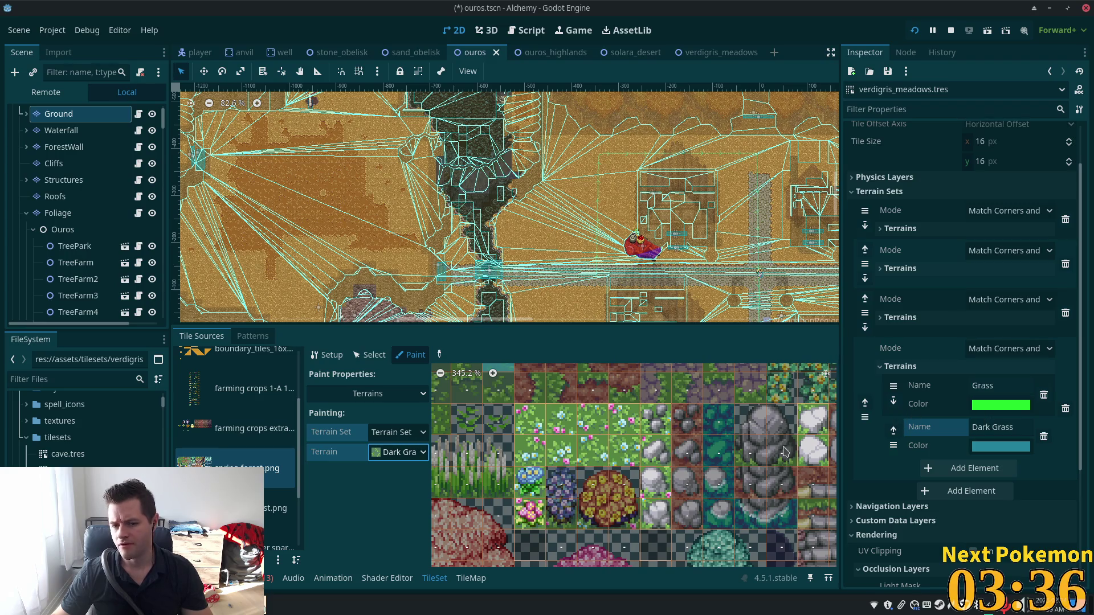
# Step: Switch the terrain to Grass and paint the row of flower tiles and the pink and blue flowers
pyautogui.click(406, 453)
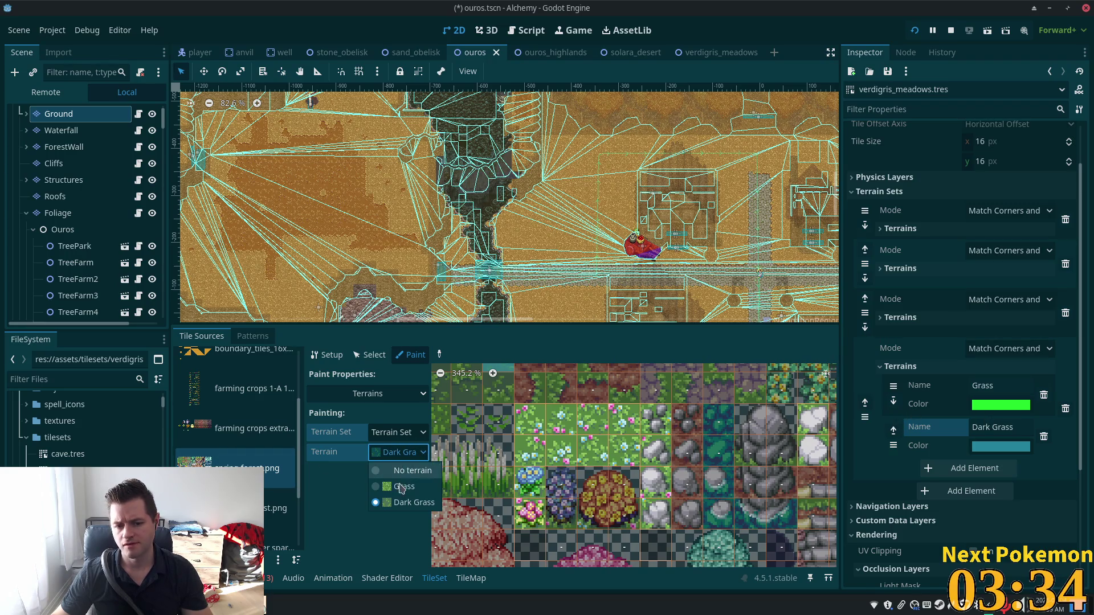
pyautogui.click(398, 478)
pyautogui.moveTo(518, 417)
pyautogui.mouseDown()
pyautogui.moveTo(664, 424)
pyautogui.moveTo(663, 435)
pyautogui.moveTo(521, 430)
pyautogui.moveTo(666, 432)
pyautogui.moveTo(519, 448)
pyautogui.moveTo(661, 450)
pyautogui.moveTo(584, 465)
pyautogui.mouseUp()
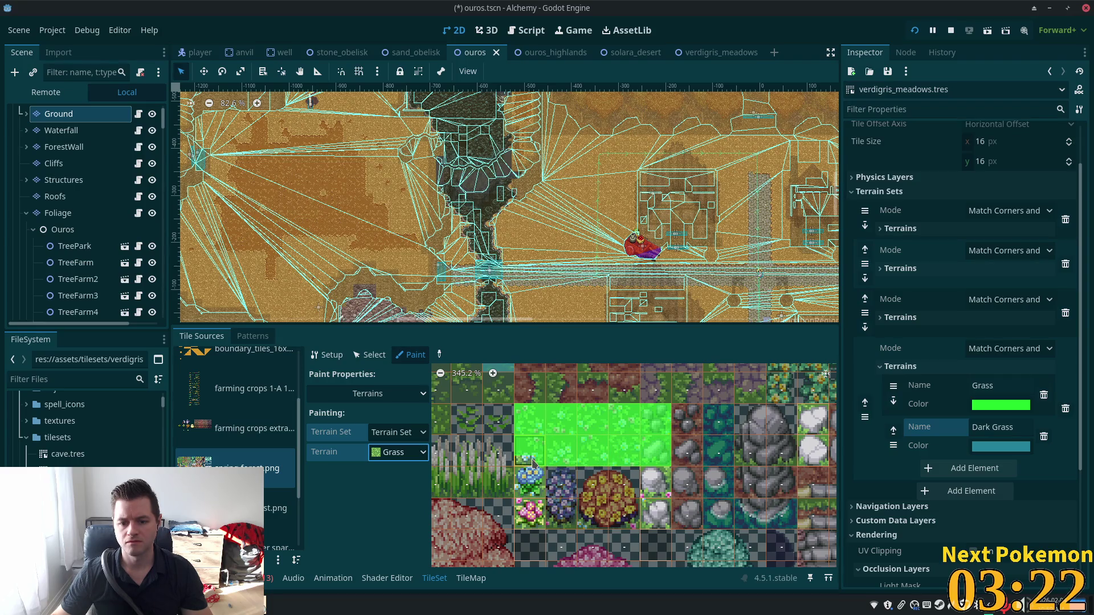
pyautogui.moveTo(522, 518)
pyautogui.mouseDown()
pyautogui.moveTo(541, 524)
pyautogui.moveTo(532, 478)
pyautogui.moveTo(529, 516)
pyautogui.moveTo(541, 504)
pyautogui.mouseUp()
# Step: Paint Grass onto the two rock tiles and the left halves of the white-rock tiles
pyautogui.moveTo(648, 530)
pyautogui.mouseDown()
pyautogui.moveTo(650, 476)
pyautogui.moveTo(665, 473)
pyautogui.moveTo(661, 530)
pyautogui.moveTo(656, 489)
pyautogui.mouseUp()
pyautogui.hscroll(3, 686, 456)
pyautogui.moveTo(710, 425)
pyautogui.mouseDown()
pyautogui.moveTo(710, 470)
pyautogui.moveTo(727, 464)
pyautogui.moveTo(721, 424)
pyautogui.mouseUp()
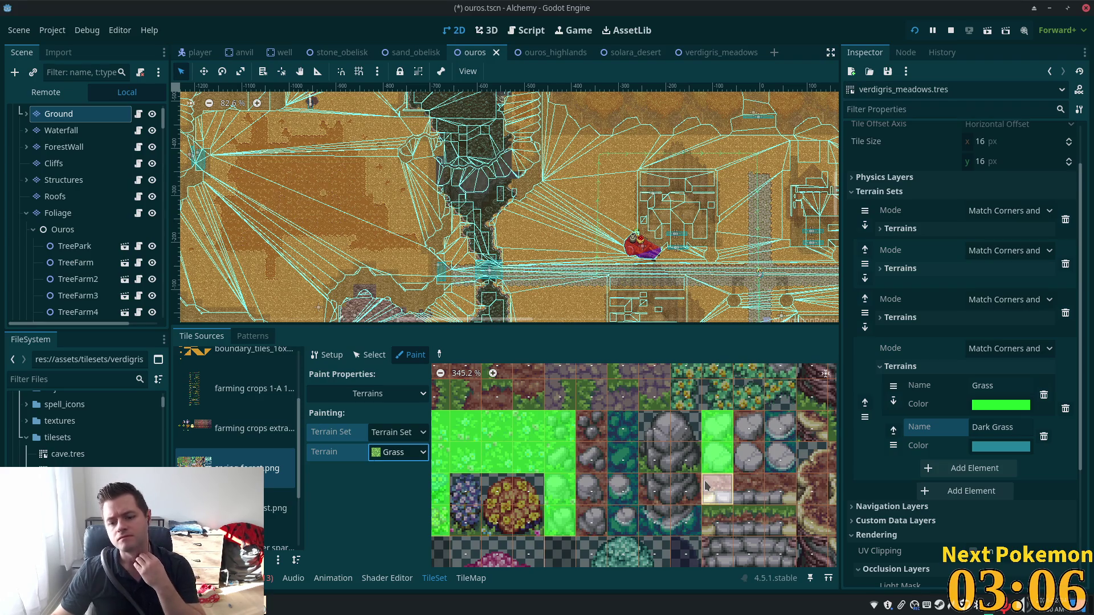
pyautogui.scroll(-3, 706, 486)
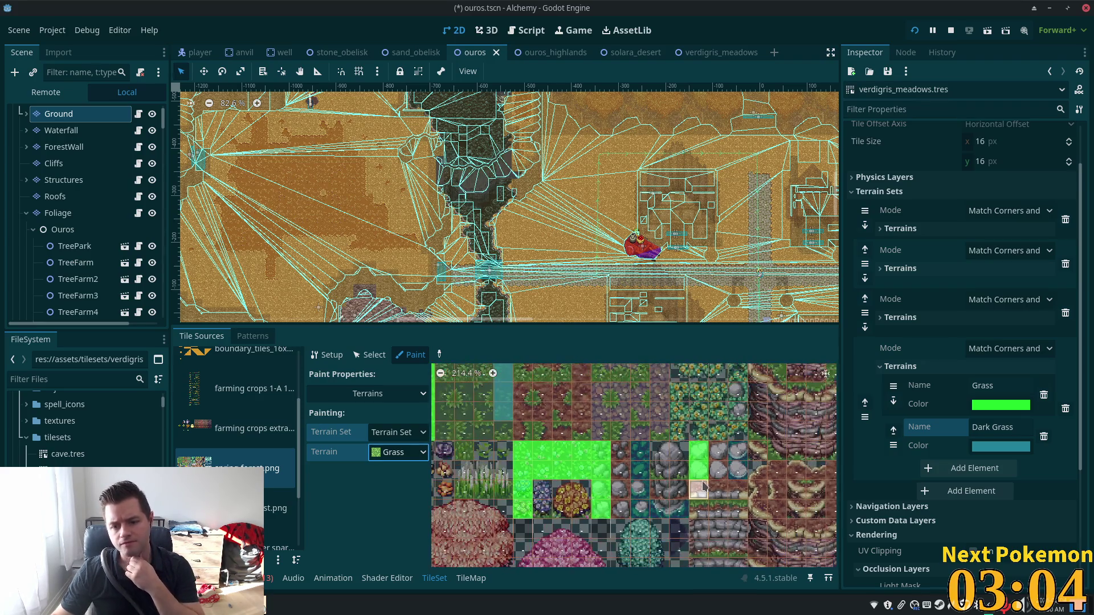
pyautogui.scroll(-2, 695, 444)
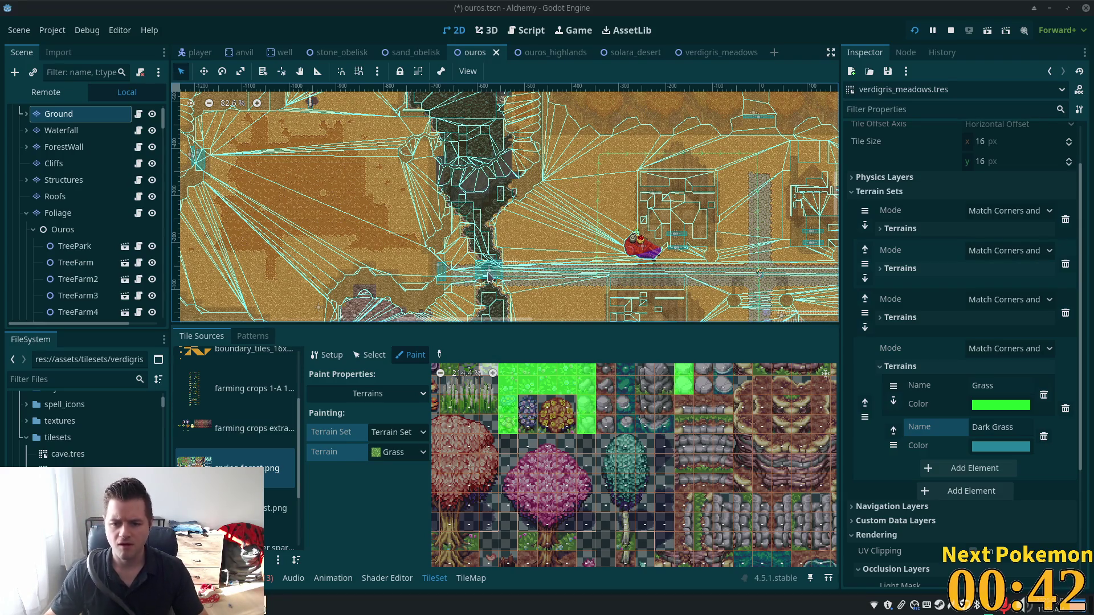
pyautogui.scroll(-1, 542, 411)
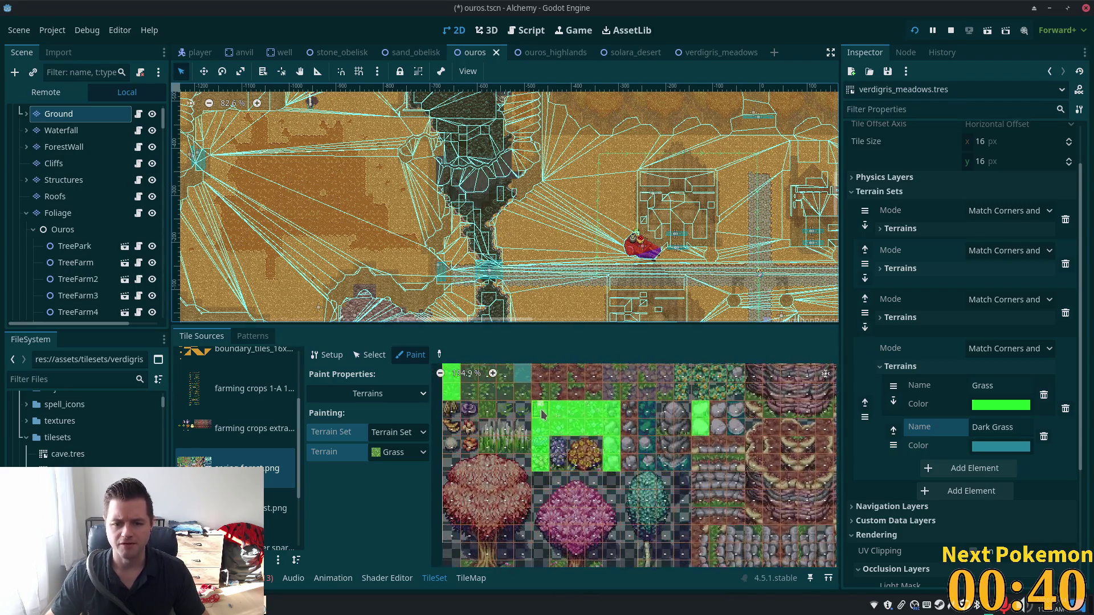
pyautogui.scroll(1, 541, 412)
pyautogui.scroll(3, 581, 453)
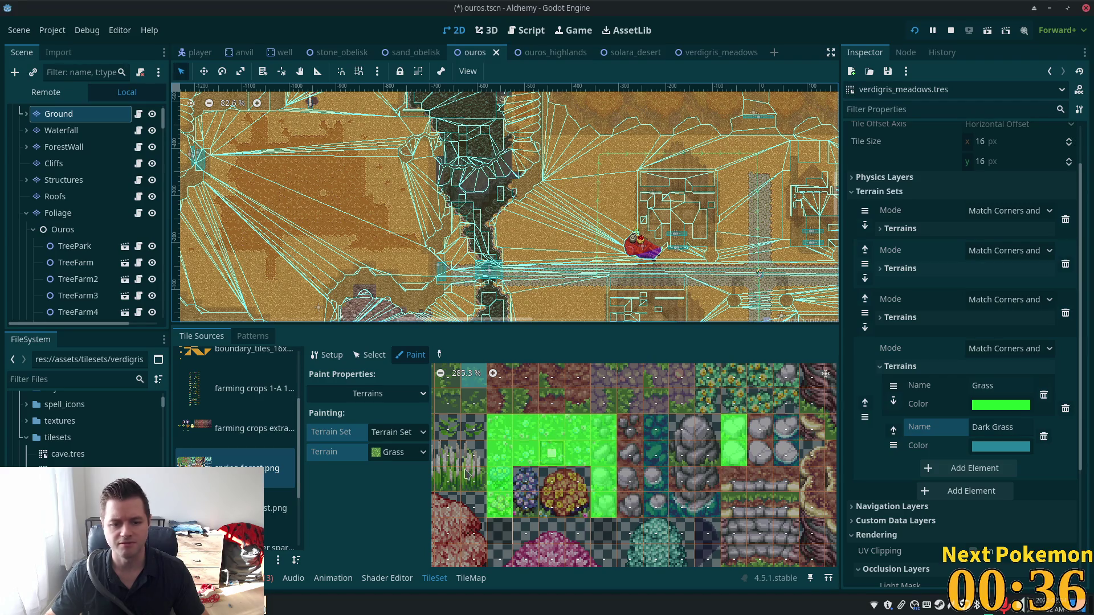
# Step: Select the eight flower-grass tiles and set their Probability to 0.2
pyautogui.click(370, 355)
pyautogui.moveTo(499, 423); pyautogui.dragTo(582, 448)
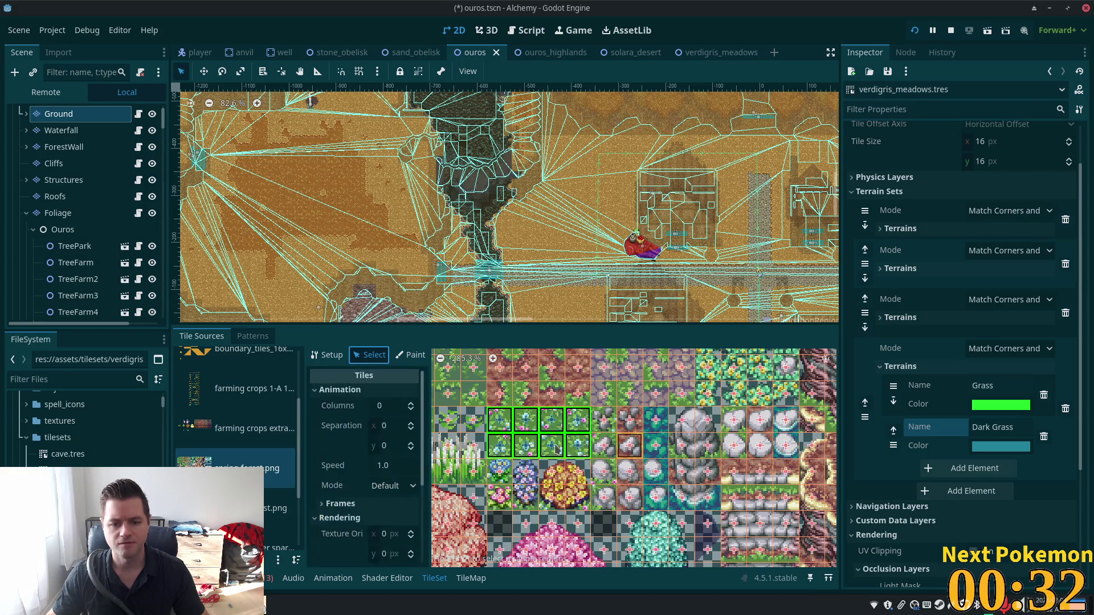
pyautogui.scroll(-5, 399, 456)
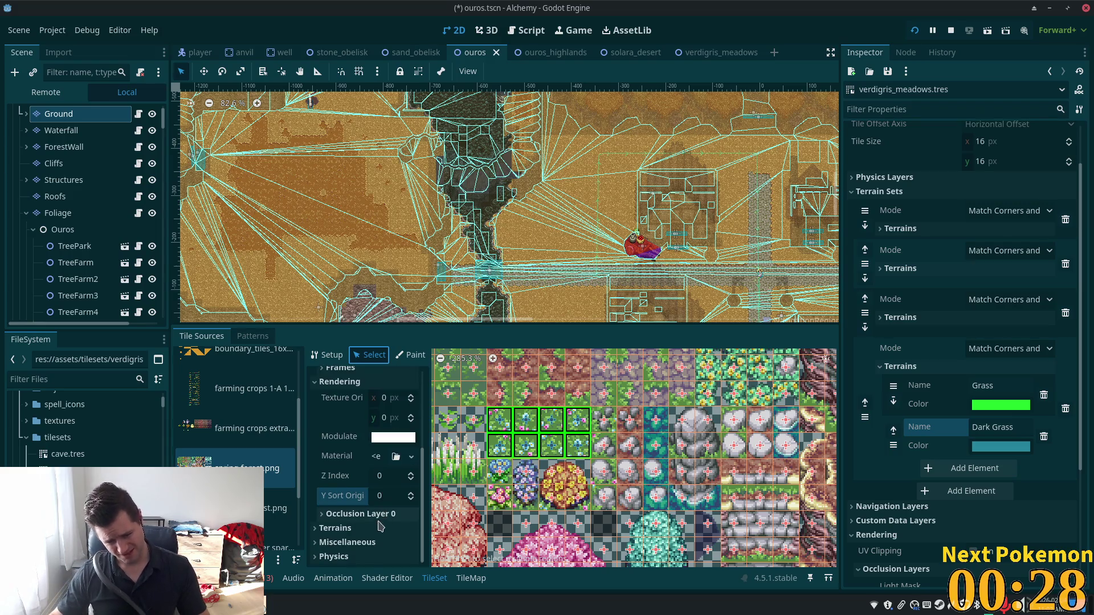
pyautogui.click(368, 542)
pyautogui.scroll(-1, 369, 520)
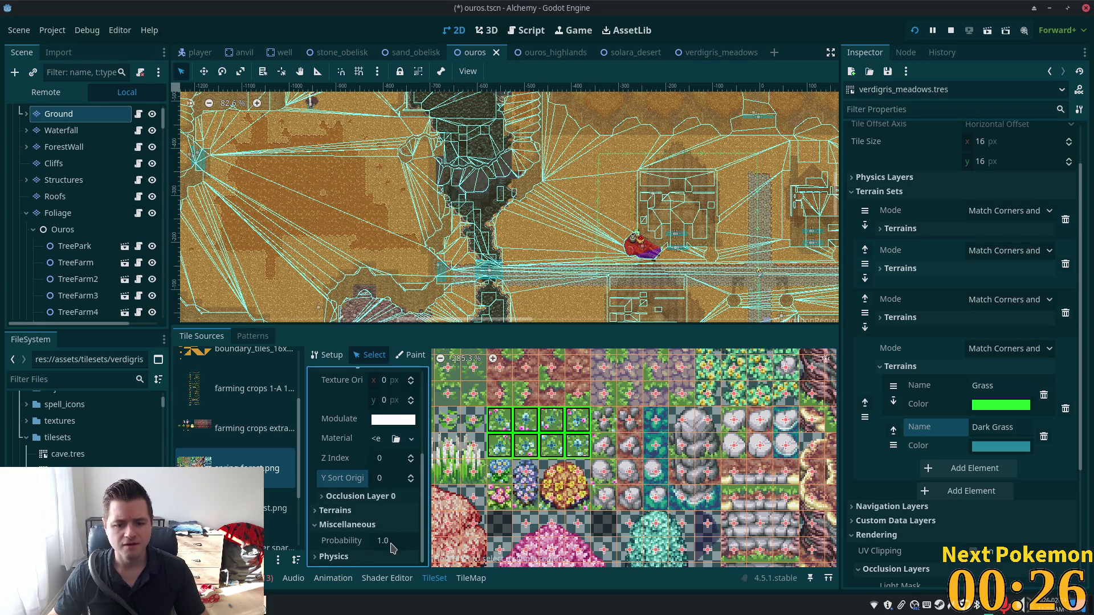
pyautogui.click(393, 540)
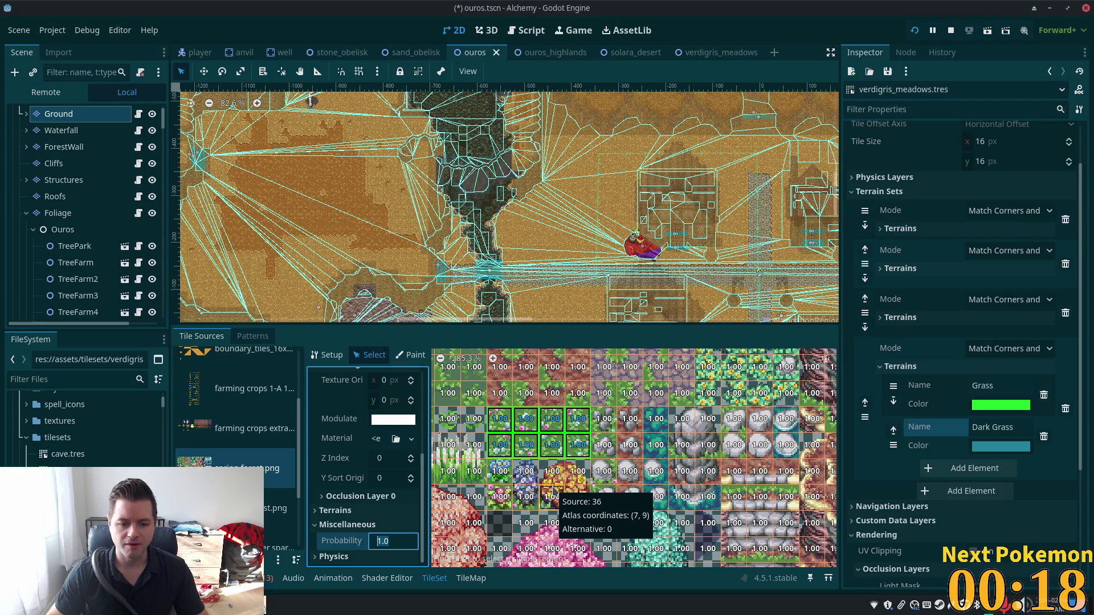
pyautogui.write('0.2')
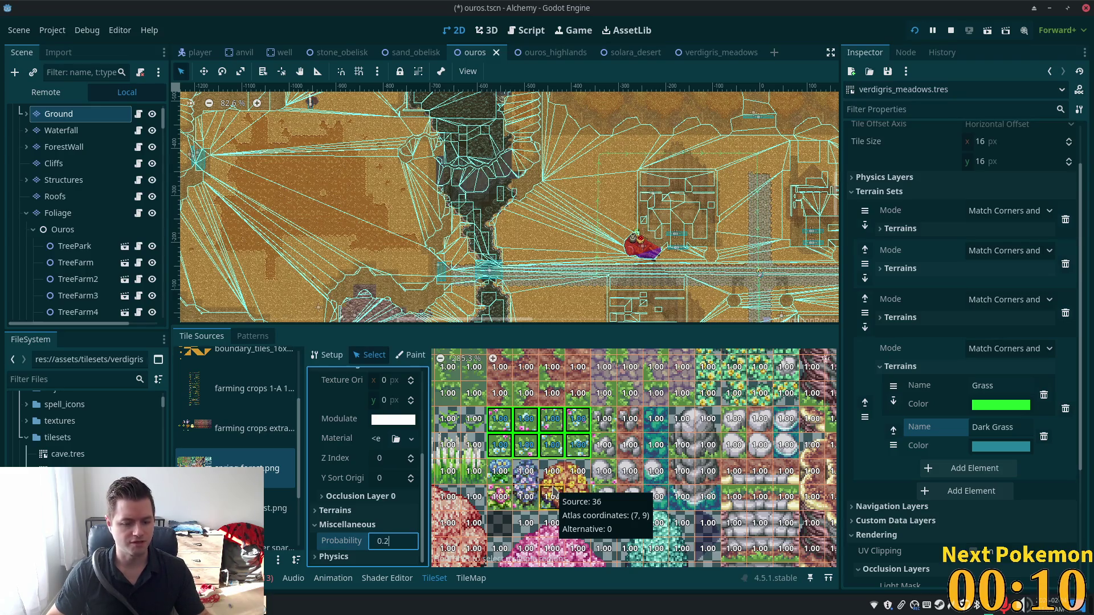
pyautogui.press('Return')
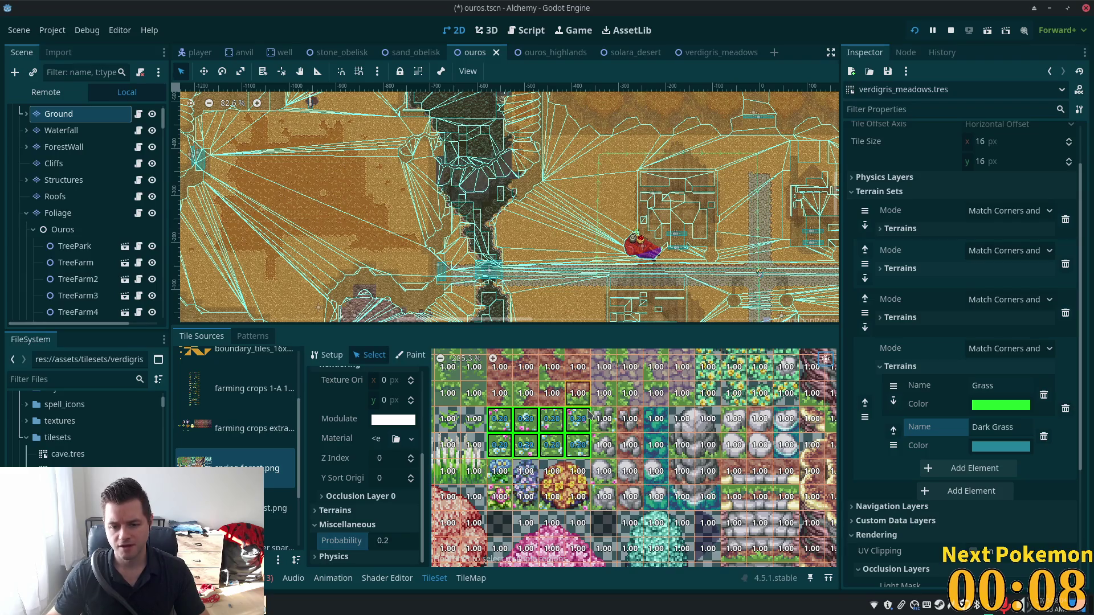
# Step: Give two more atlas tiles a probability of 0.05
pyautogui.moveTo(499, 471); pyautogui.dragTo(500, 496)
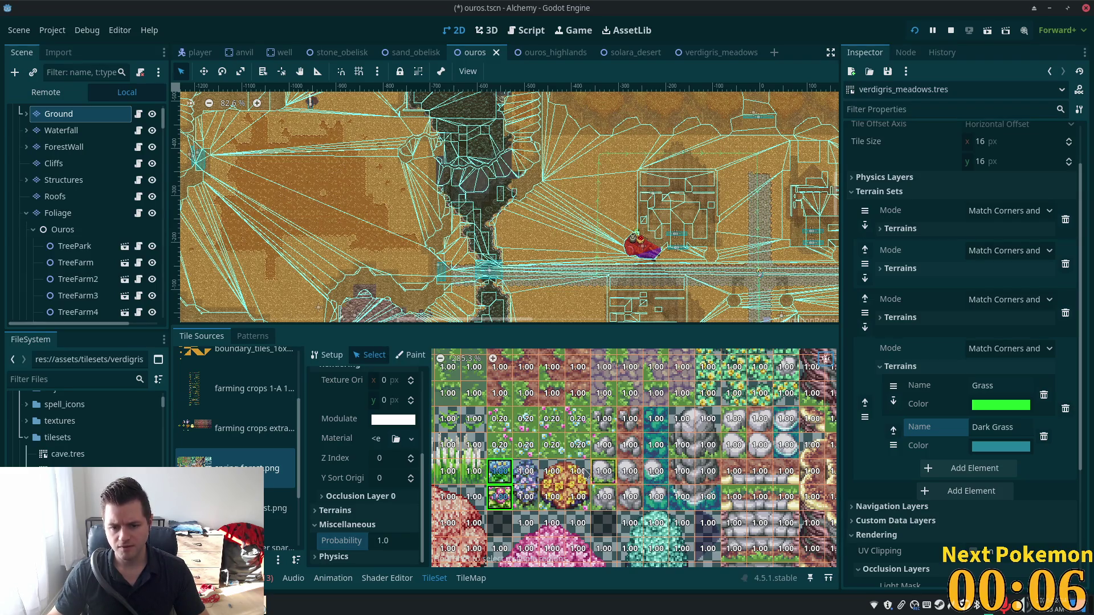
pyautogui.click(382, 542)
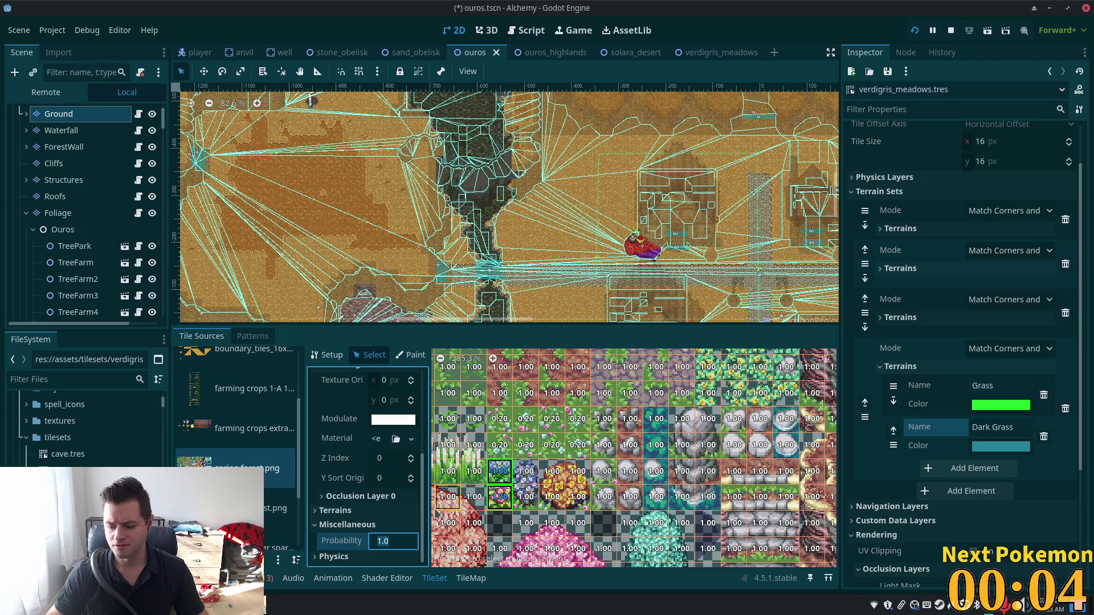
pyautogui.write('0.05')
pyautogui.click(604, 421)
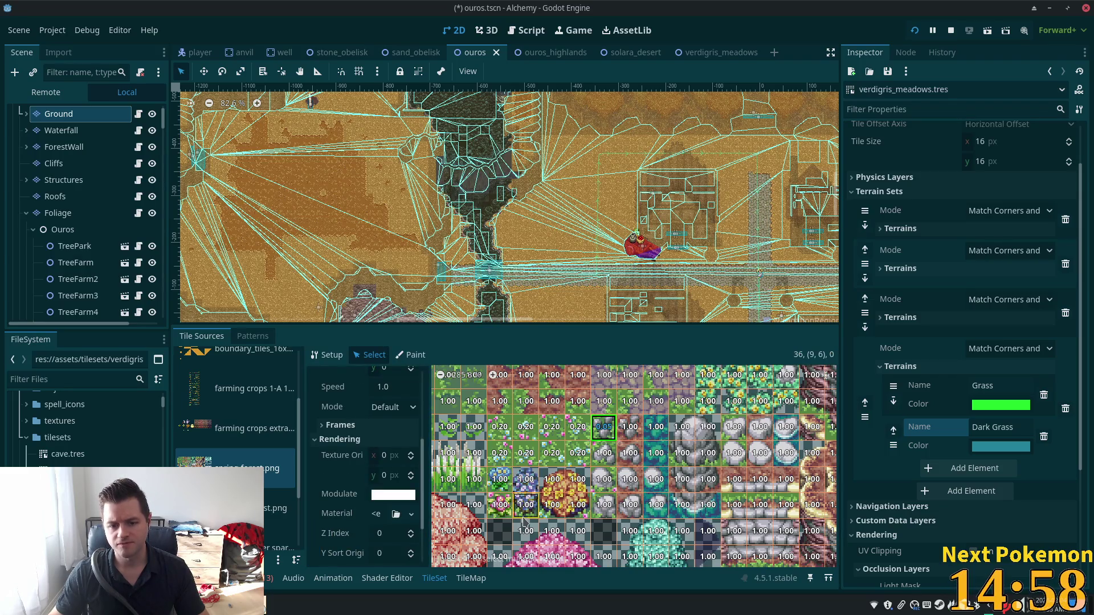
# Step: Set the two lower grass tiles' probability to 0.05
pyautogui.moveTo(500, 480); pyautogui.dragTo(500, 505)
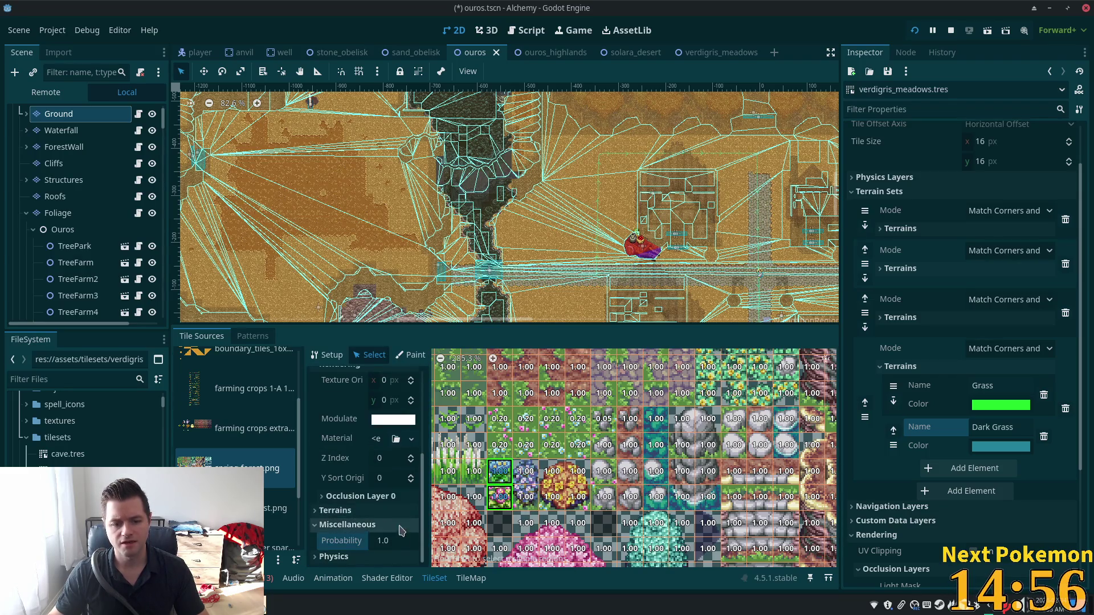
pyautogui.click(386, 545)
pyautogui.write('0.0')
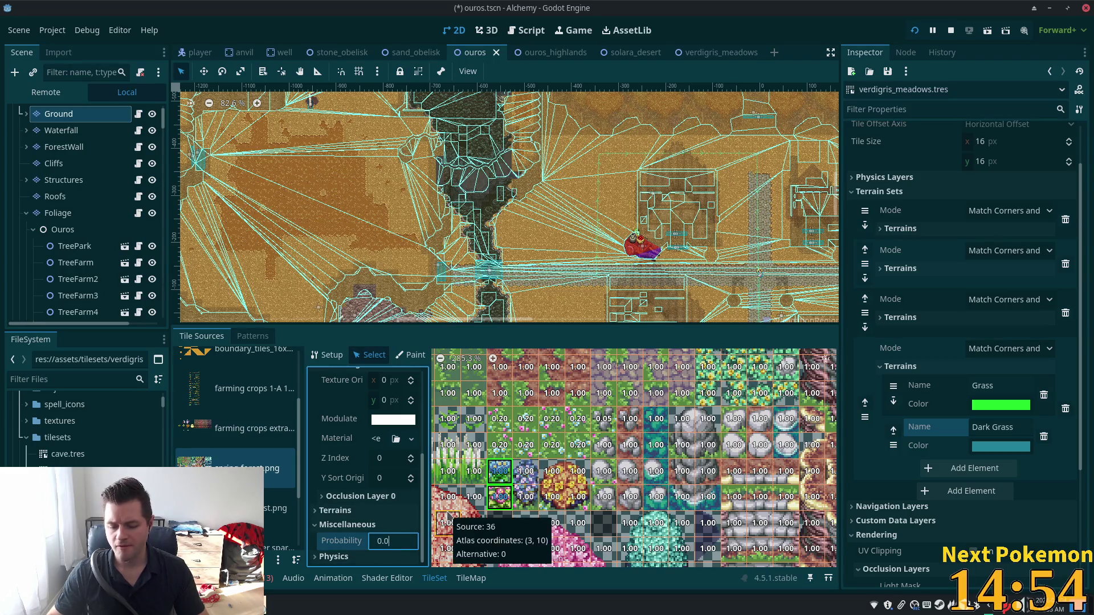
pyautogui.press('Return')
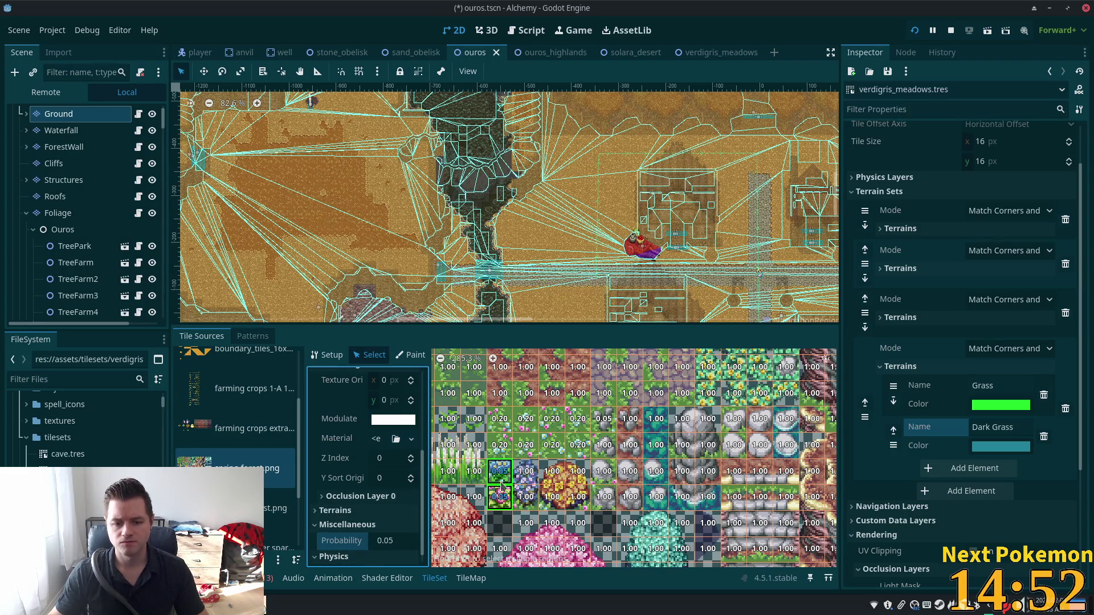
# Step: Set tile (9,6) probability to 0.009 and tile (9,7) to 0.08
pyautogui.click(608, 428)
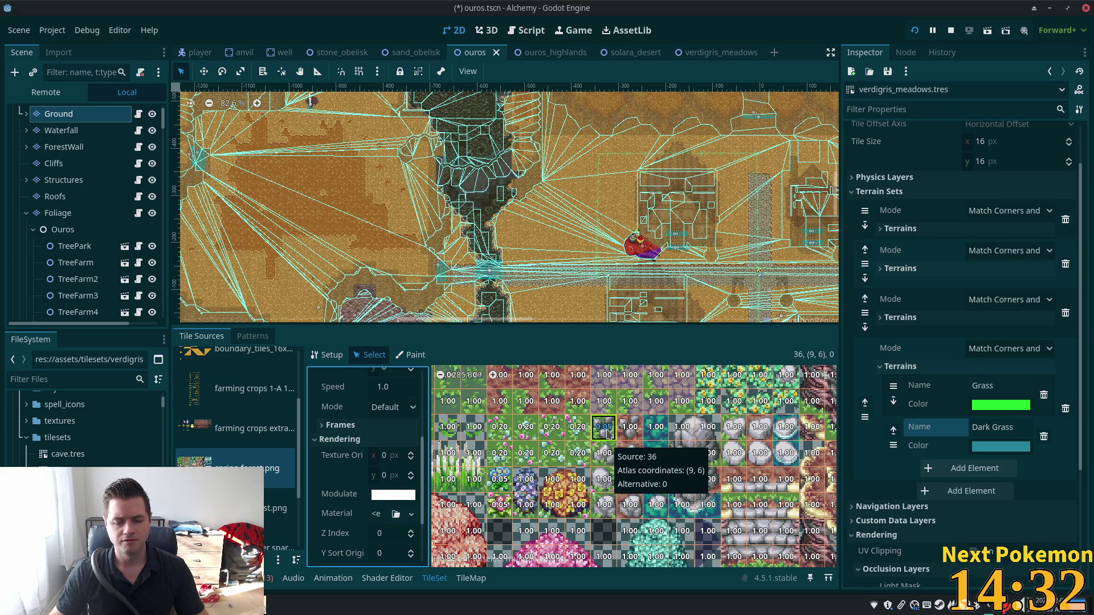
pyautogui.scroll(-3, 386, 501)
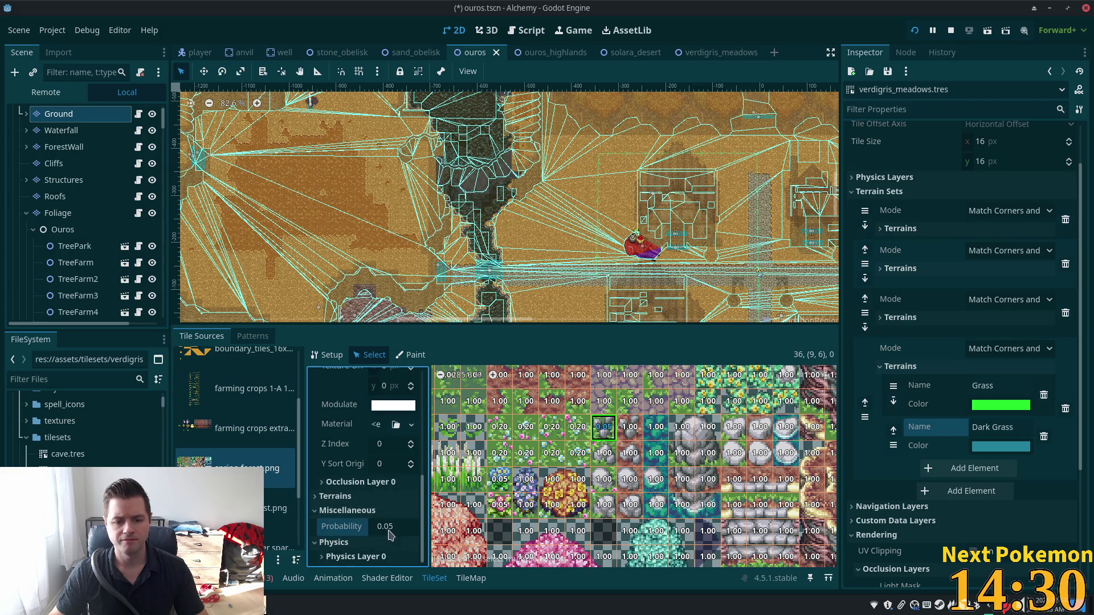
pyautogui.click(393, 527)
pyautogui.press('BackSpace')
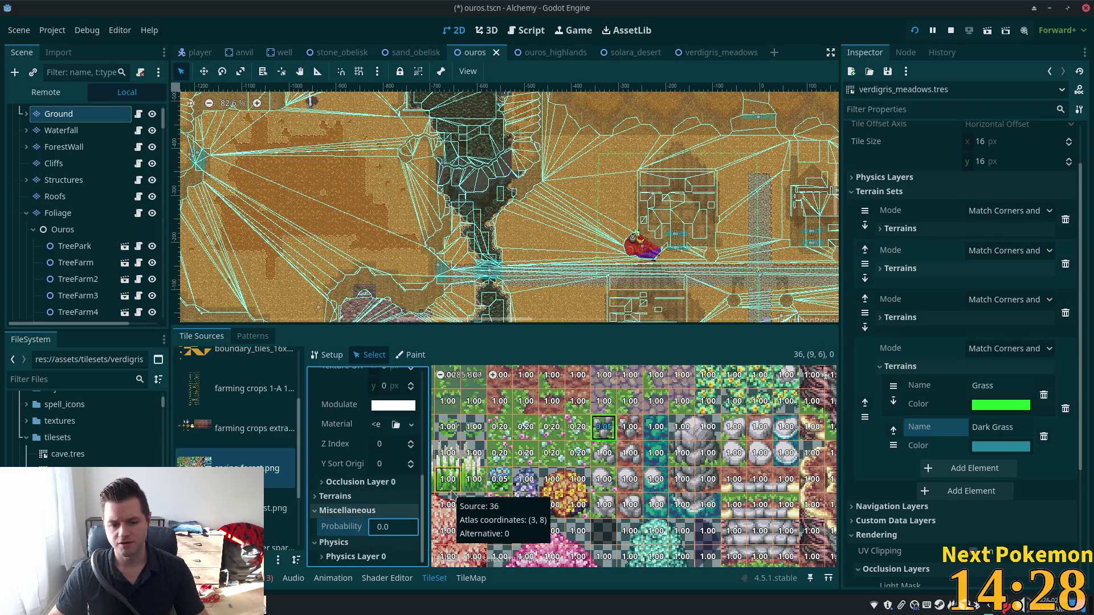
pyautogui.write('09')
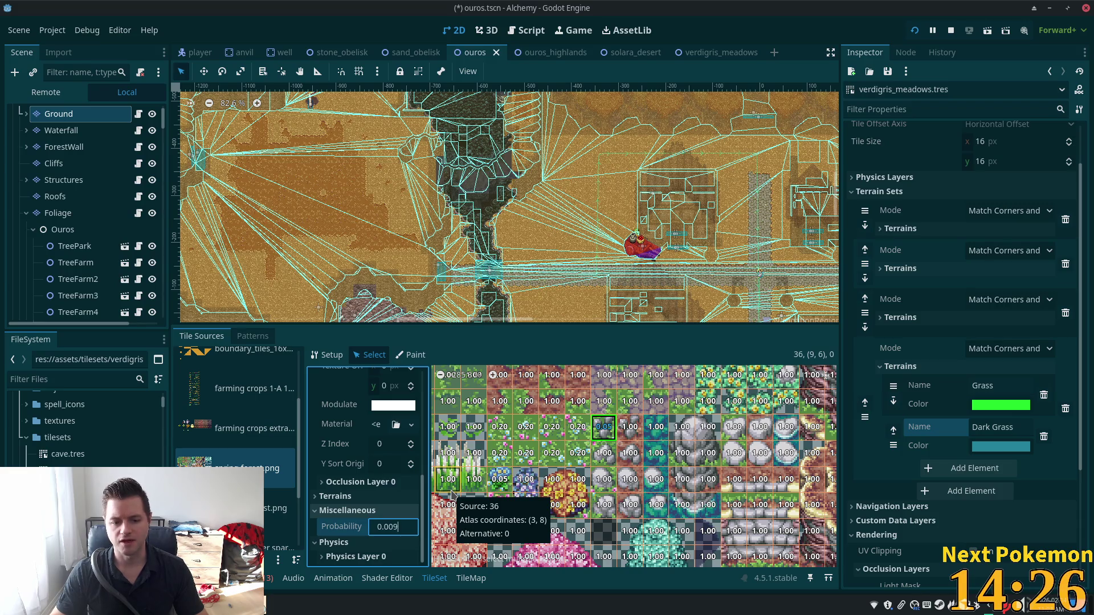
pyautogui.press('Return')
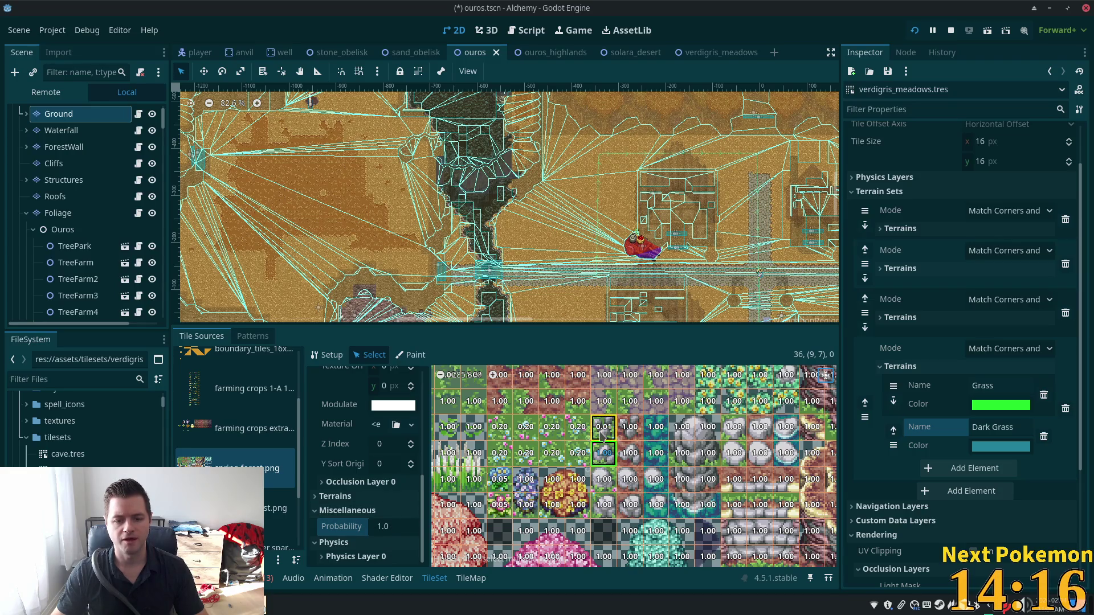
pyautogui.click(604, 454)
pyautogui.click(398, 527)
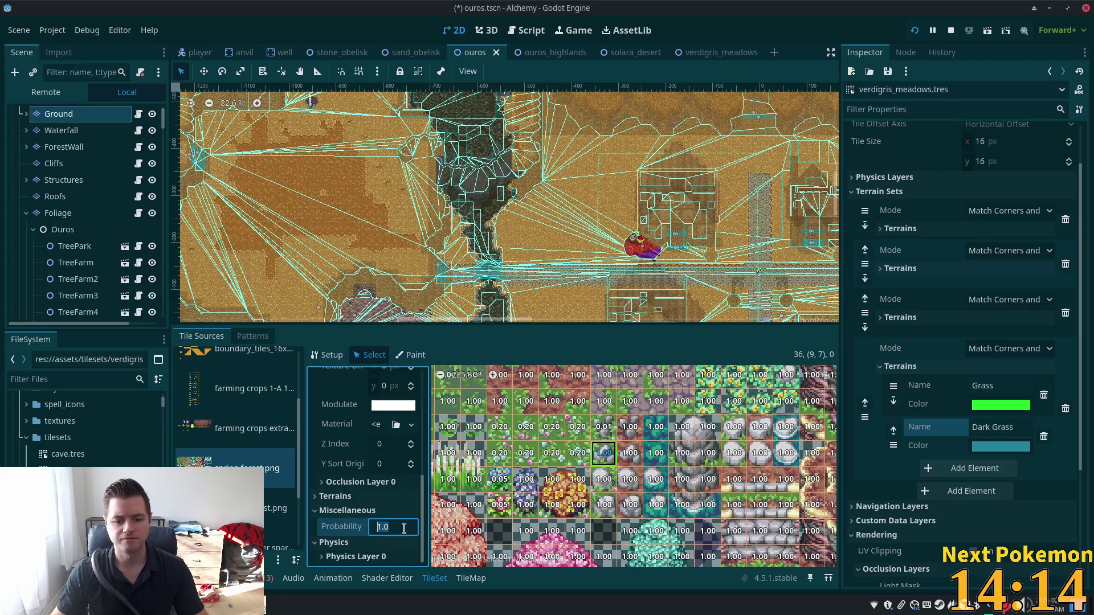
pyautogui.write('0.08')
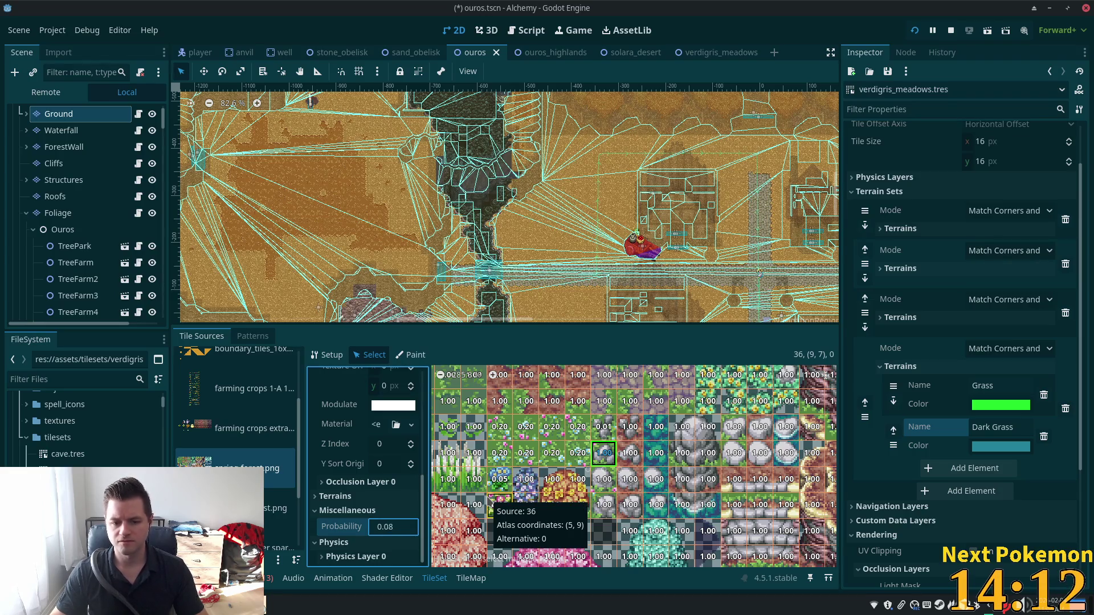
pyautogui.press('Return')
# Step: Set tile (9,8) probability to 0.007
pyautogui.click(607, 482)
pyautogui.click(405, 533)
pyautogui.write('0.0')
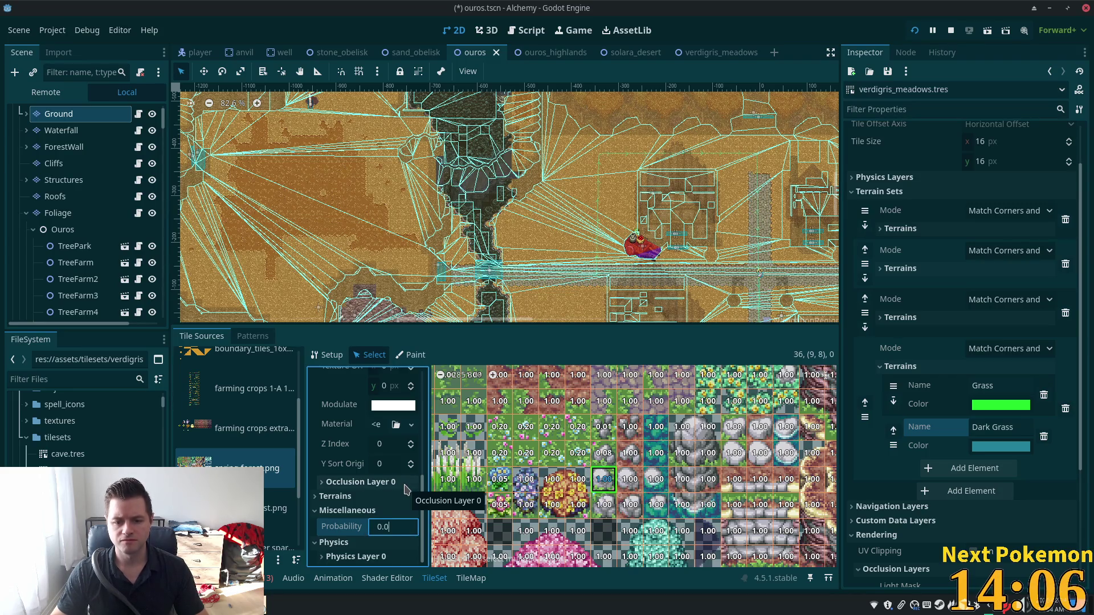
pyautogui.press('Return')
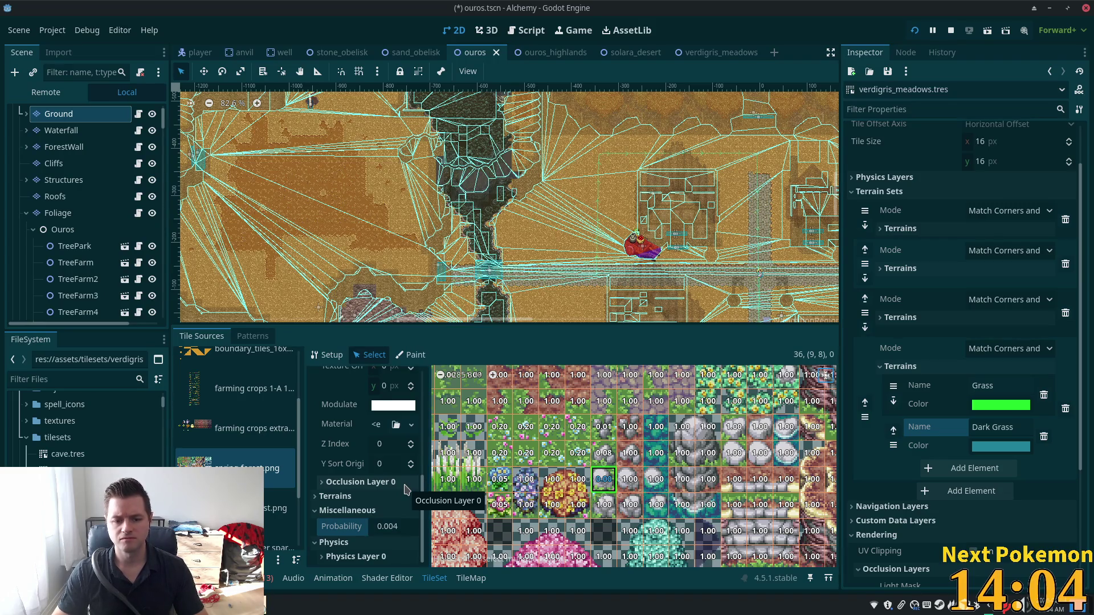
pyautogui.click(391, 528)
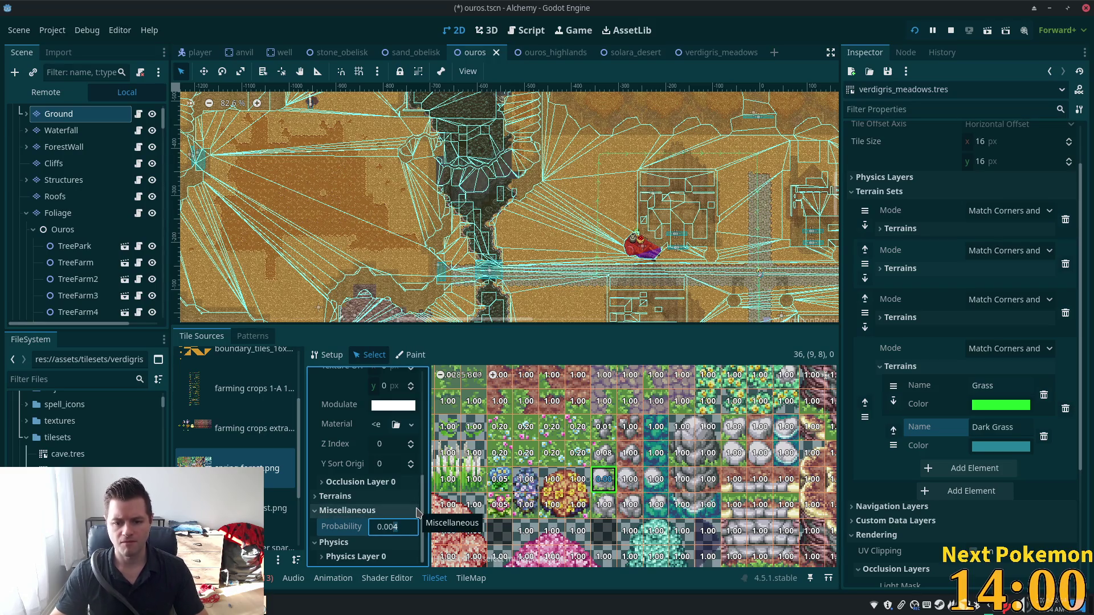
pyautogui.write('0.008')
pyautogui.press('BackSpace')
pyautogui.write('7')
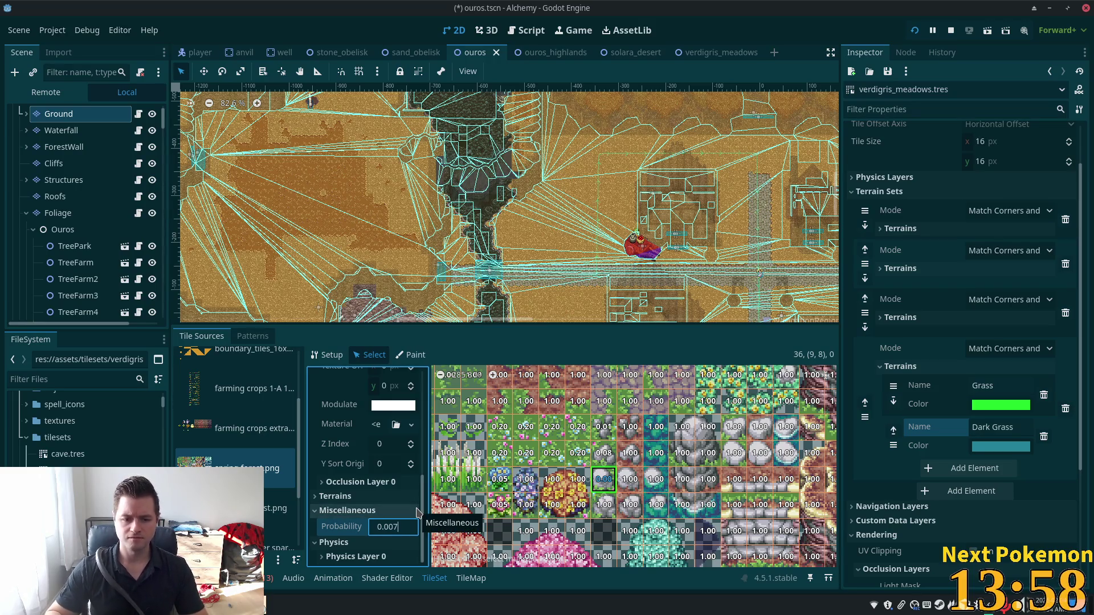
pyautogui.click(364, 551)
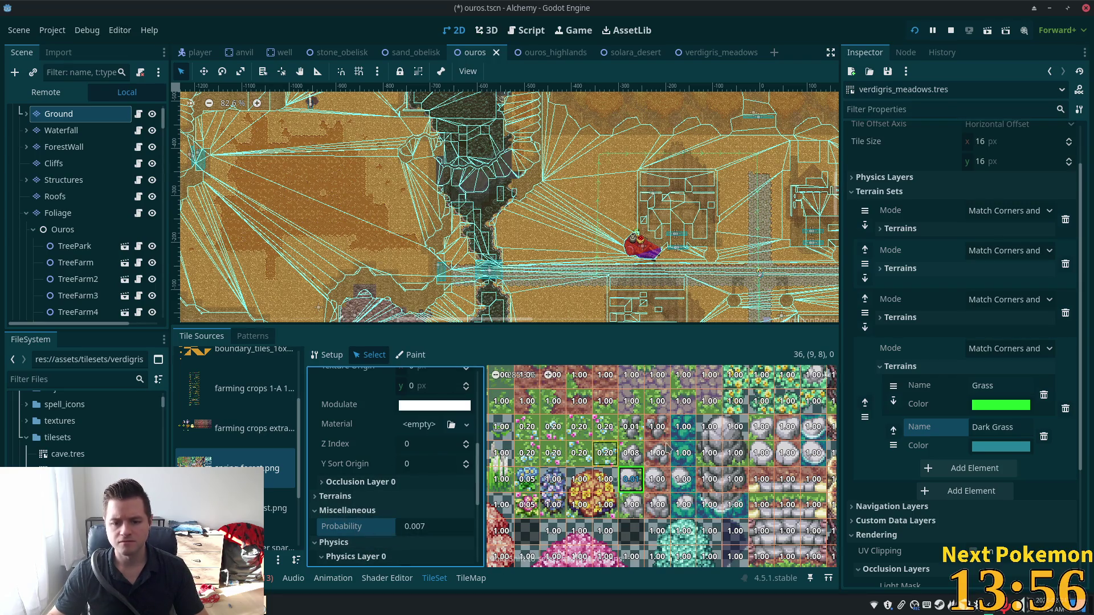
# Step: Change tile (9,7) probability to 0.008 and recheck tile (9,8)'s 0.007
pyautogui.click(631, 453)
pyautogui.click(431, 528)
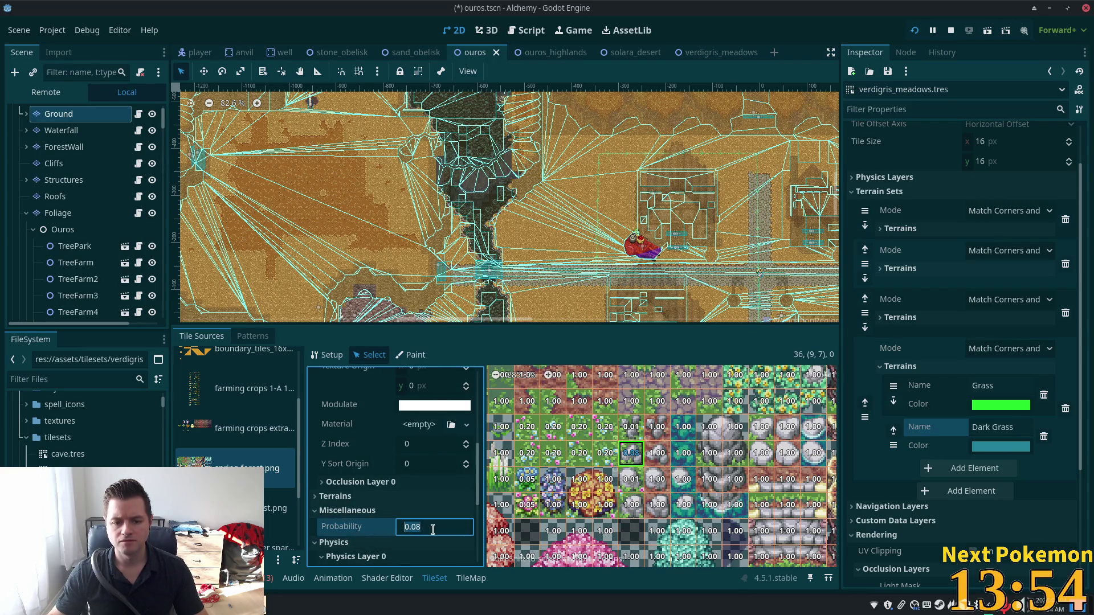
pyautogui.write('0')
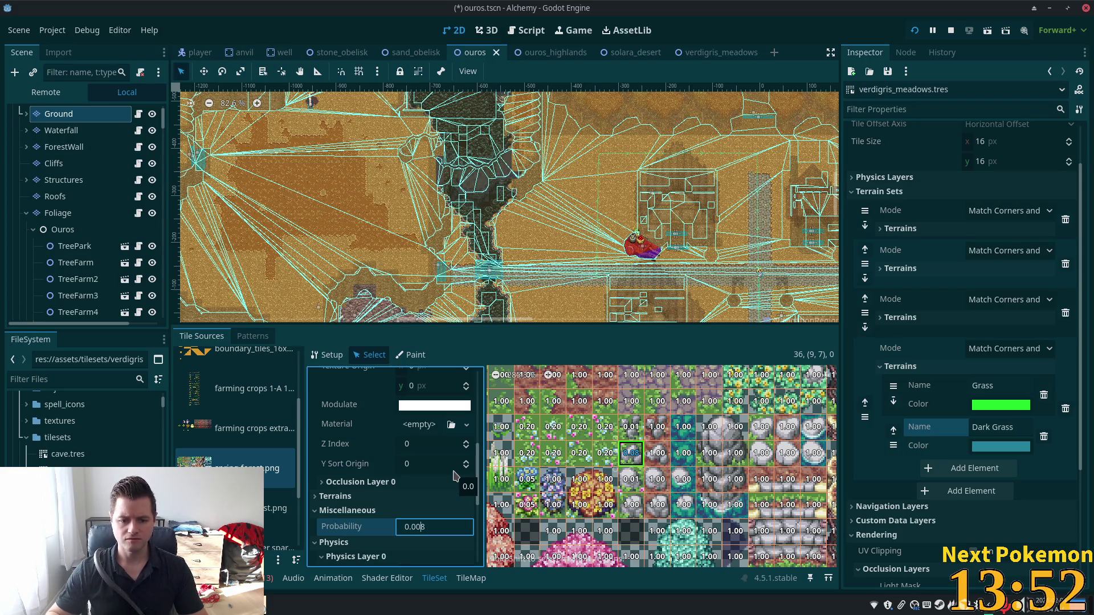
pyautogui.press('Tab')
pyautogui.click(640, 486)
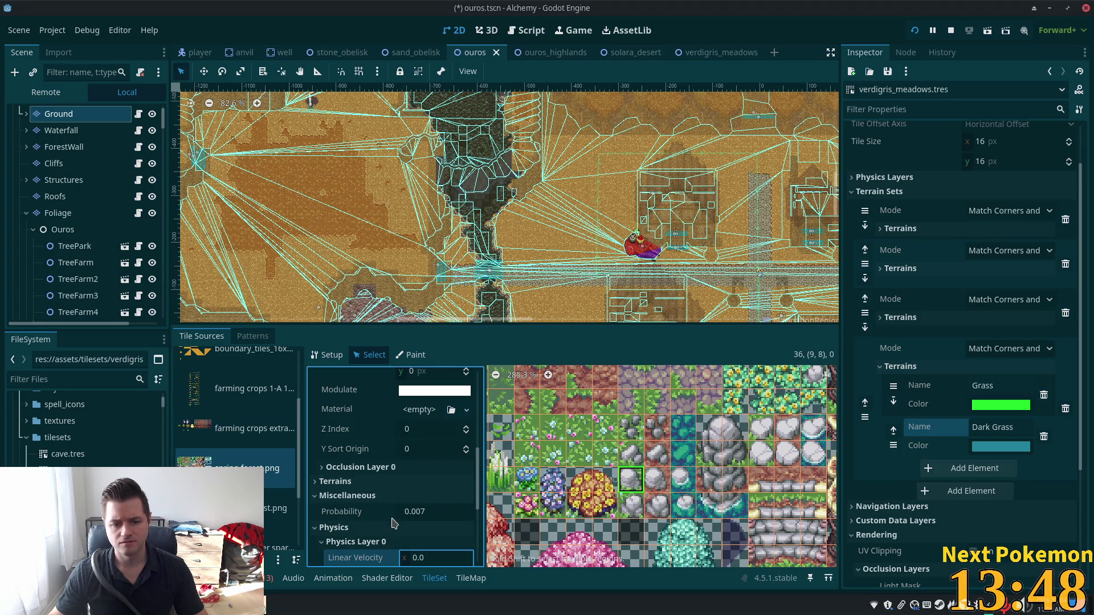
pyautogui.click(433, 512)
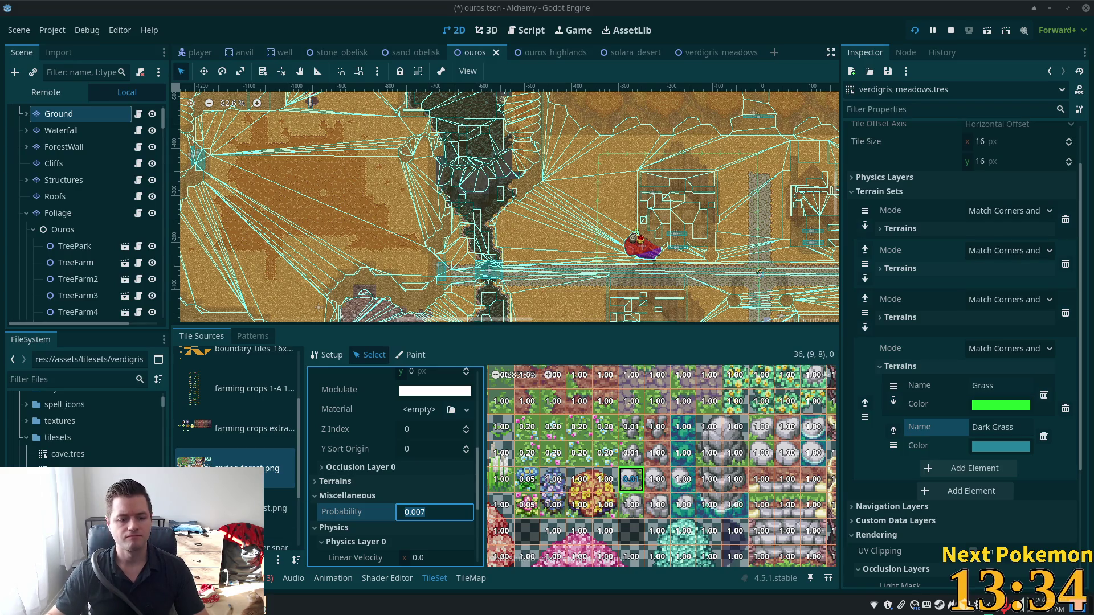
# Step: Bring up the Pokémon Community Game popout and review its Missions list
pyautogui.click(332, 548)
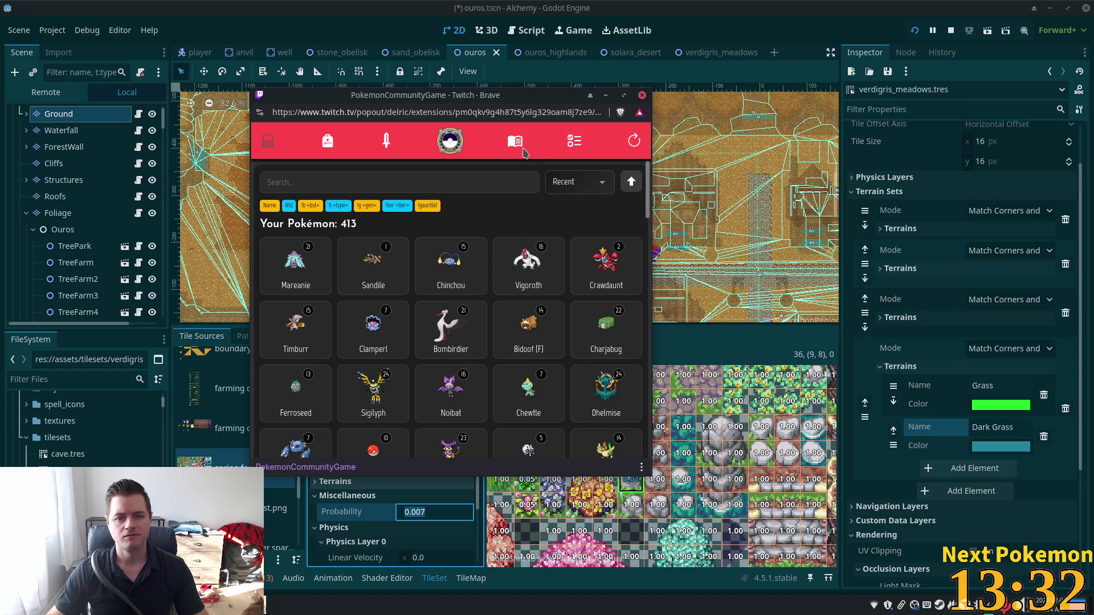
pyautogui.click(574, 144)
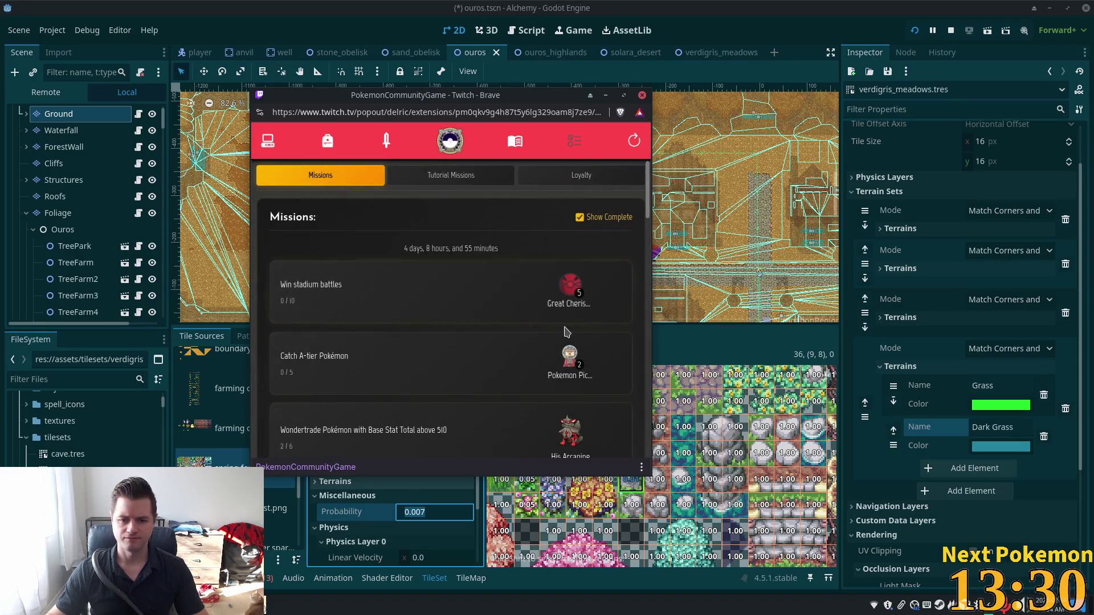
pyautogui.scroll(-5, 567, 333)
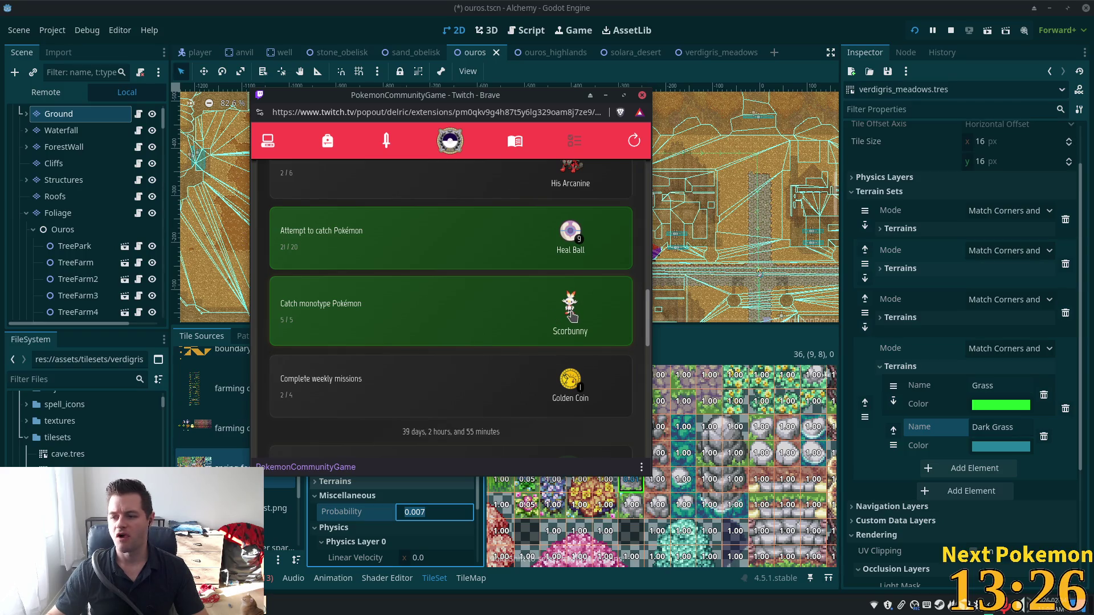
pyautogui.click(386, 141)
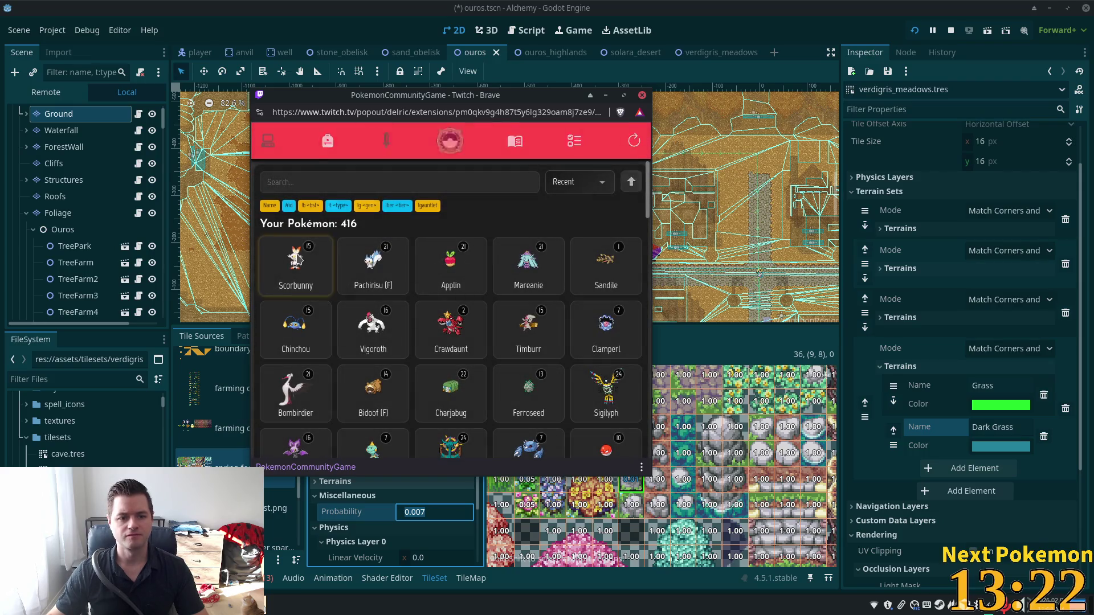
# Step: View Scorbunny's and Applin's info and base stats, then return to Godot
pyautogui.click(307, 264)
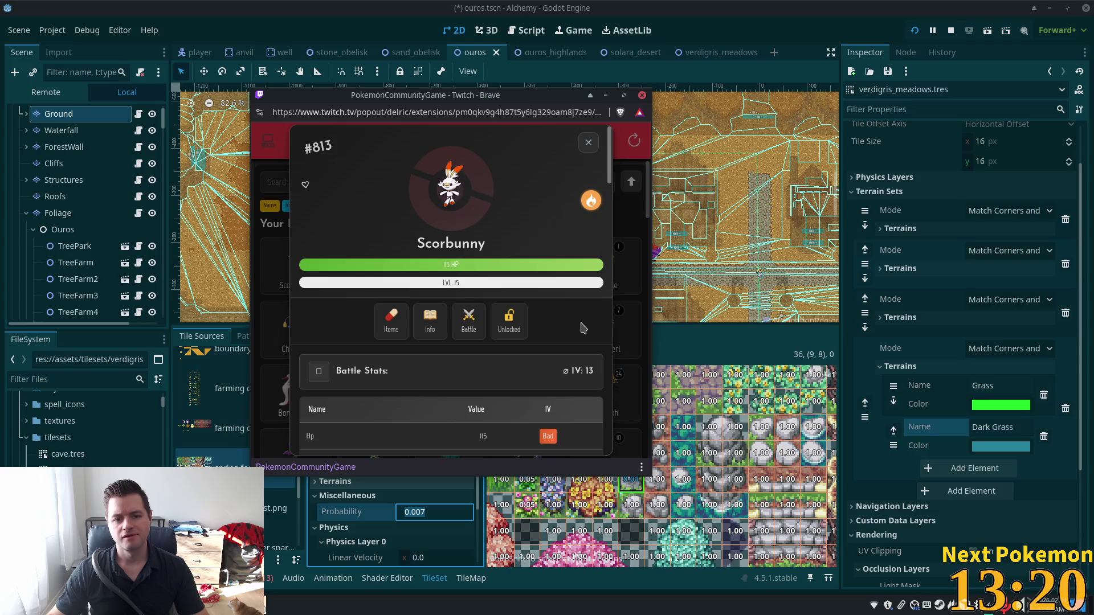
pyautogui.click(430, 321)
pyautogui.click(586, 140)
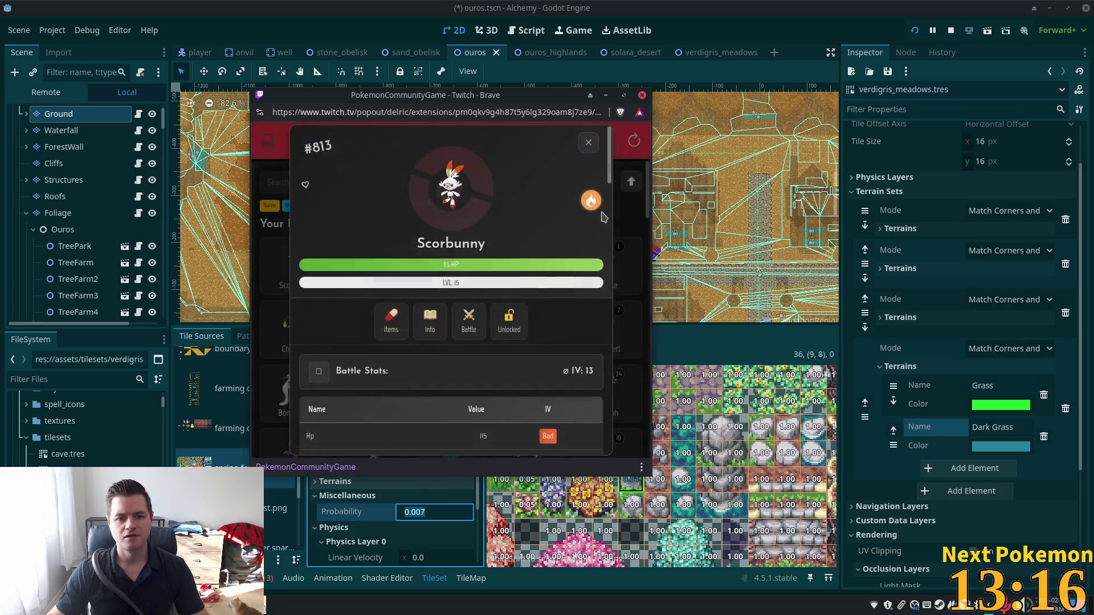
pyautogui.click(602, 130)
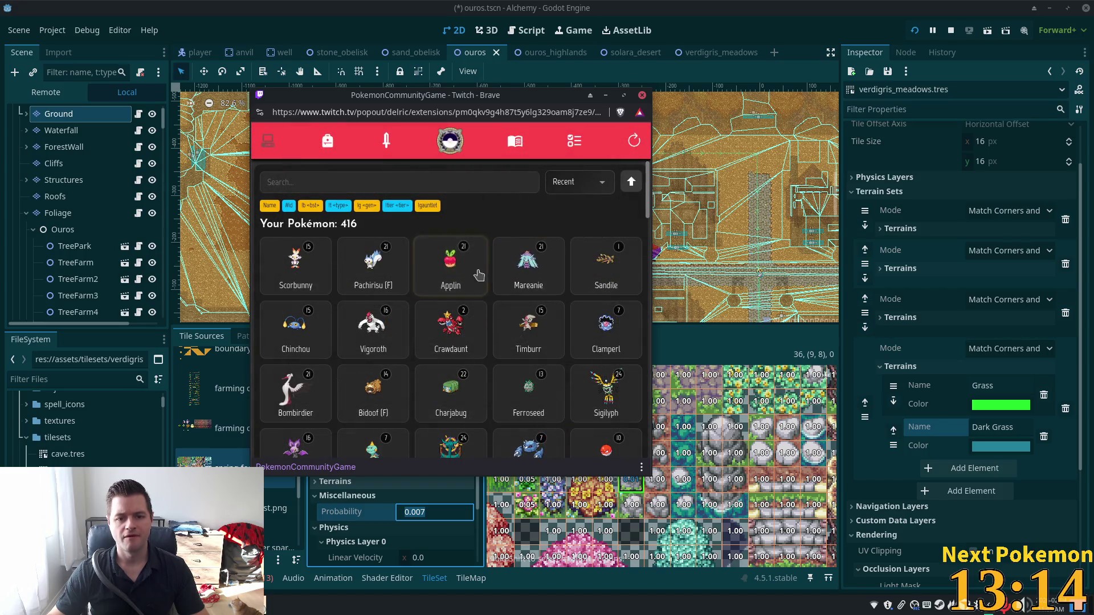
pyautogui.click(450, 263)
pyautogui.click(427, 325)
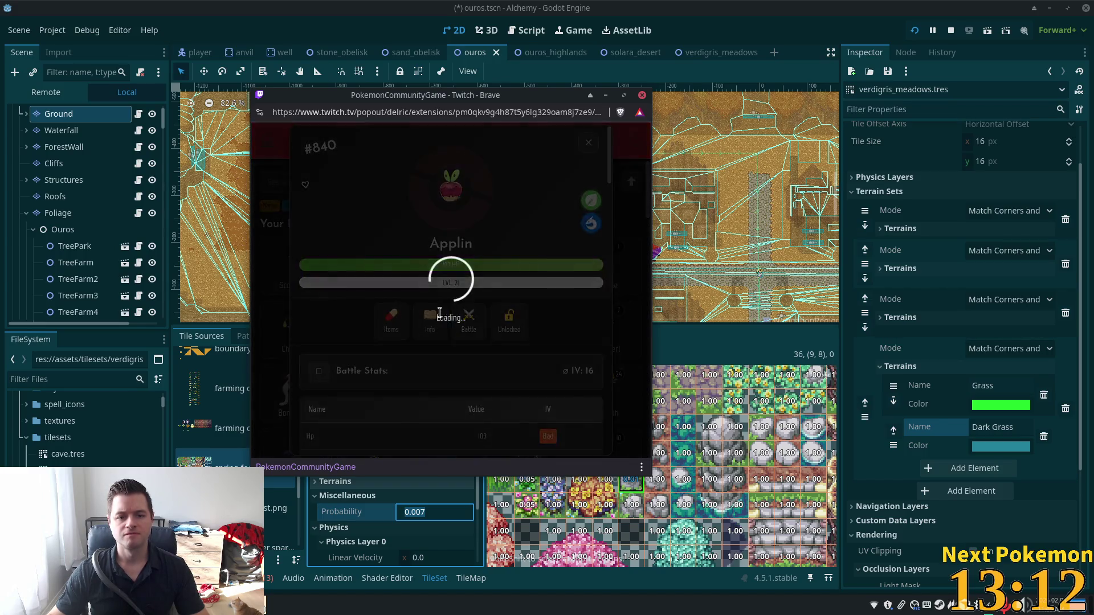
pyautogui.click(588, 143)
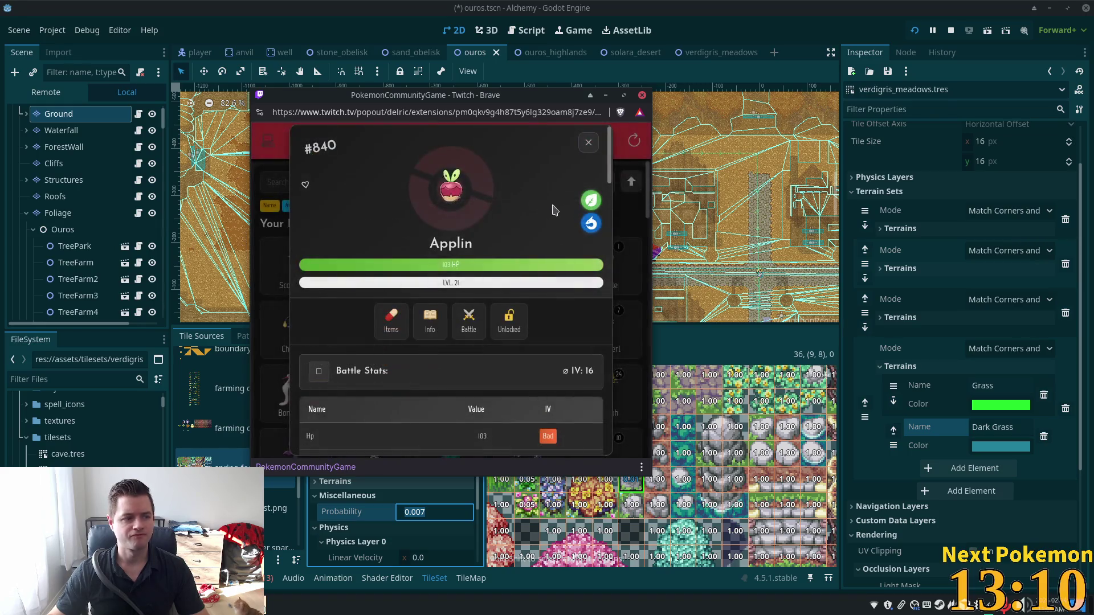
pyautogui.click(588, 143)
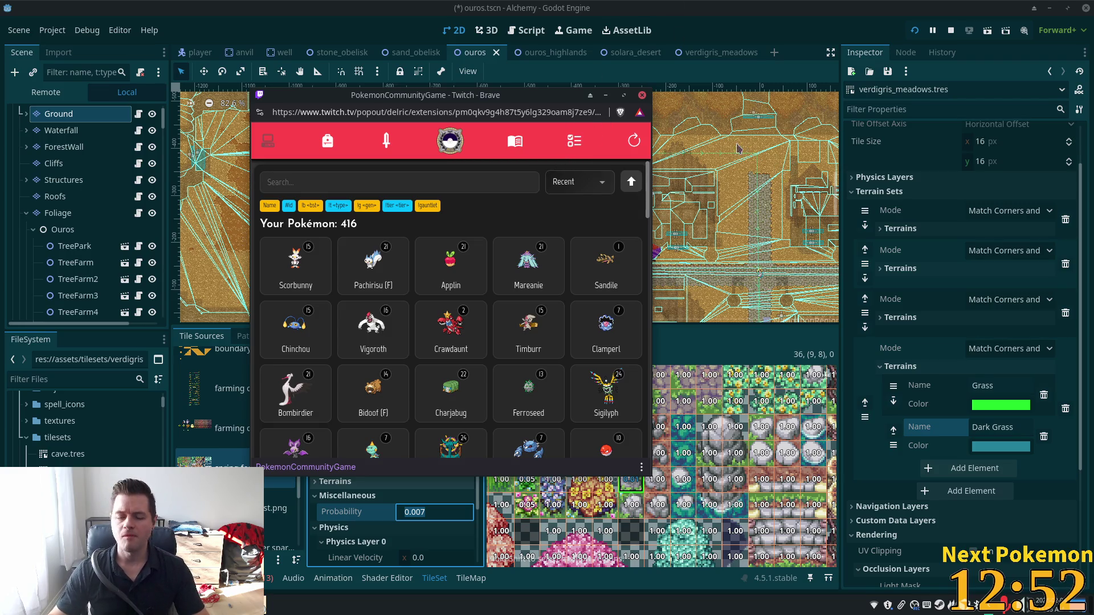
pyautogui.click(767, 13)
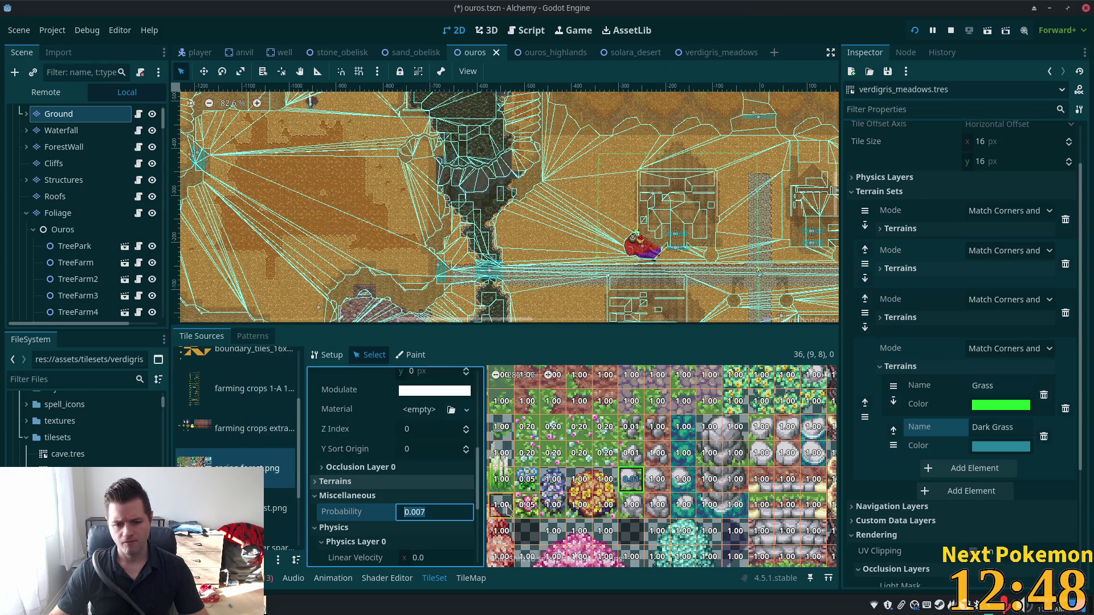
# Step: Set the next decoration tile's probability to 0.006 and check the tiles above it
pyautogui.click(632, 504)
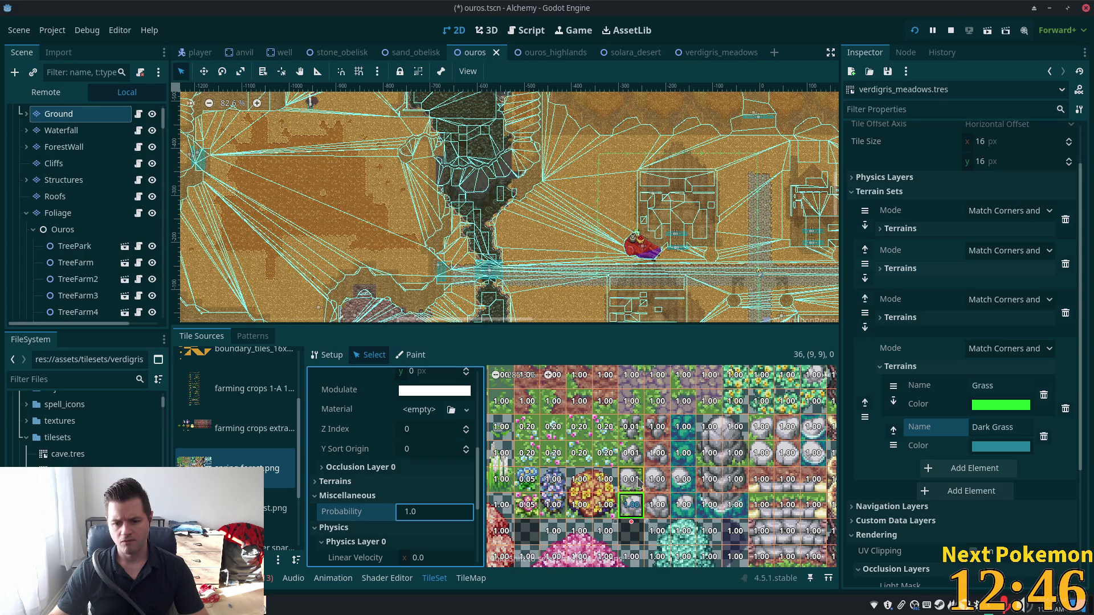
pyautogui.hotkey('ctrl', 'a')
pyautogui.write('0')
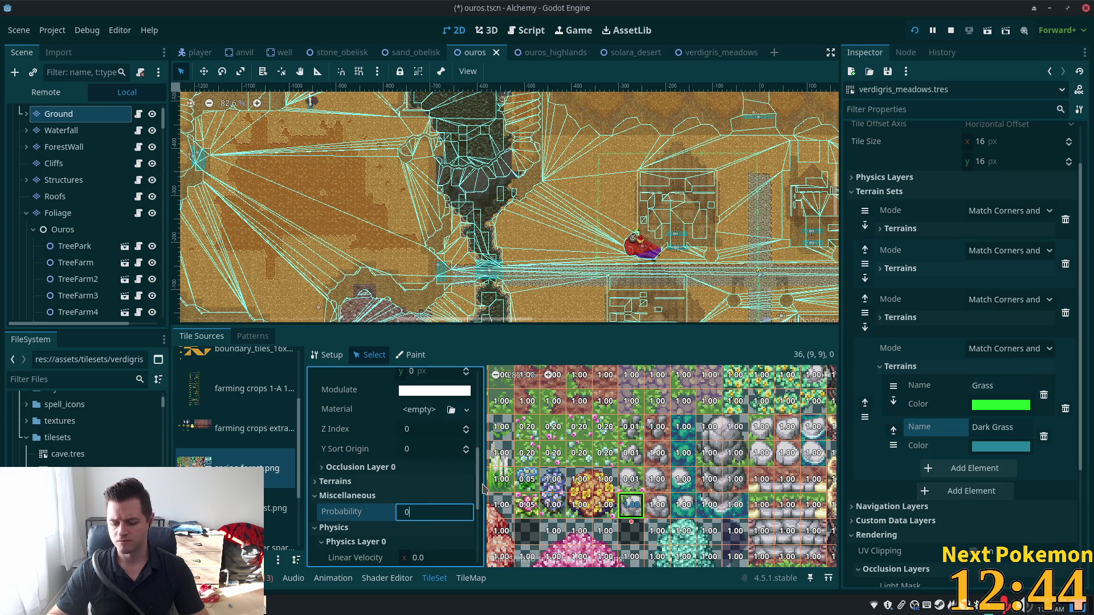
pyautogui.write('.006')
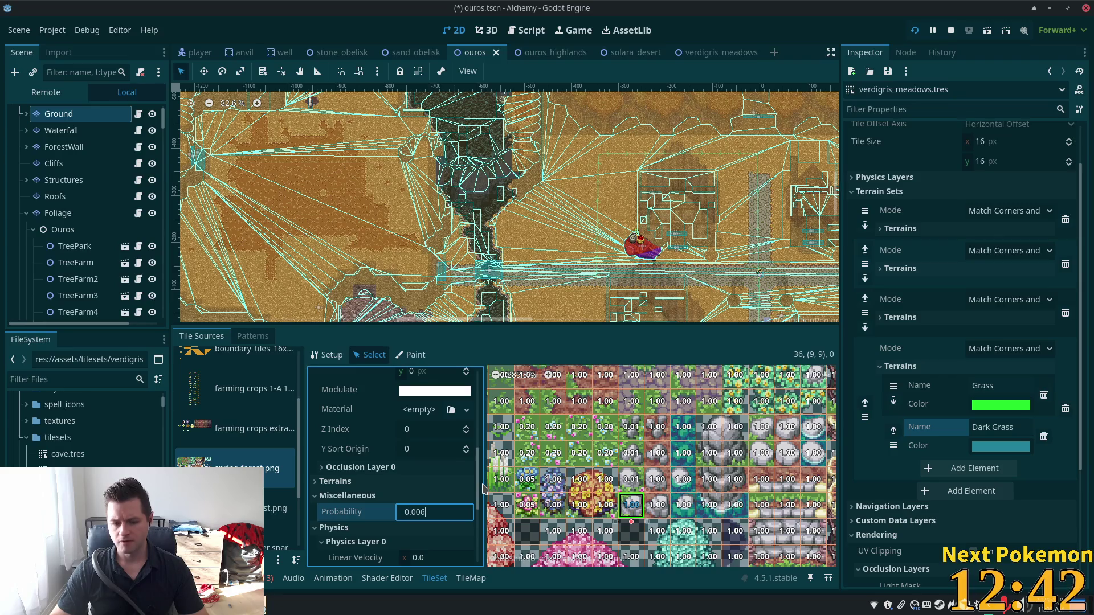
pyautogui.press('Return')
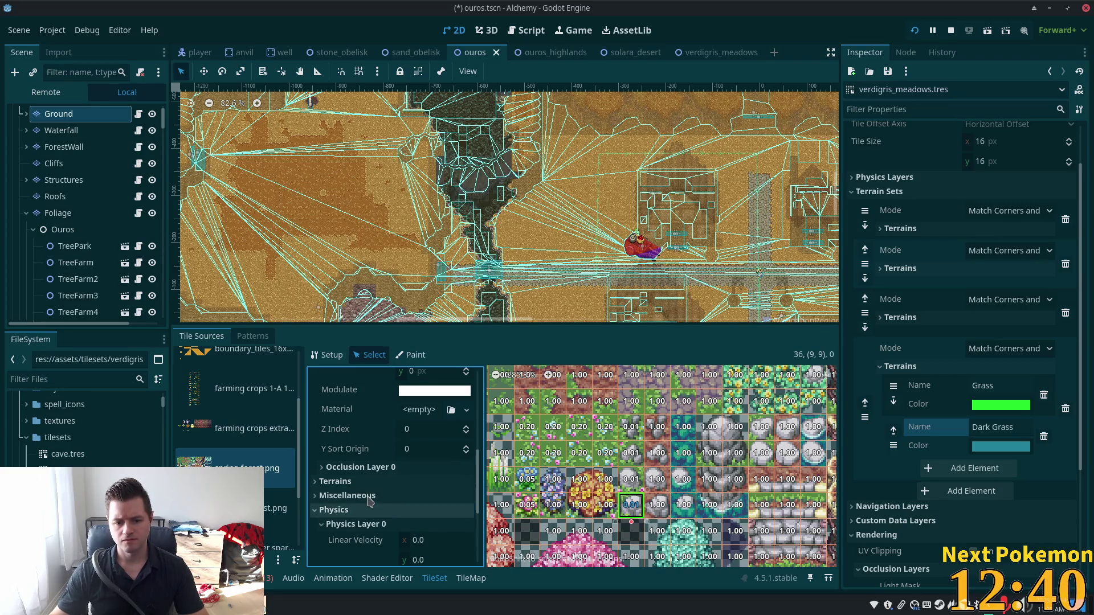
pyautogui.click(631, 481)
pyautogui.click(632, 454)
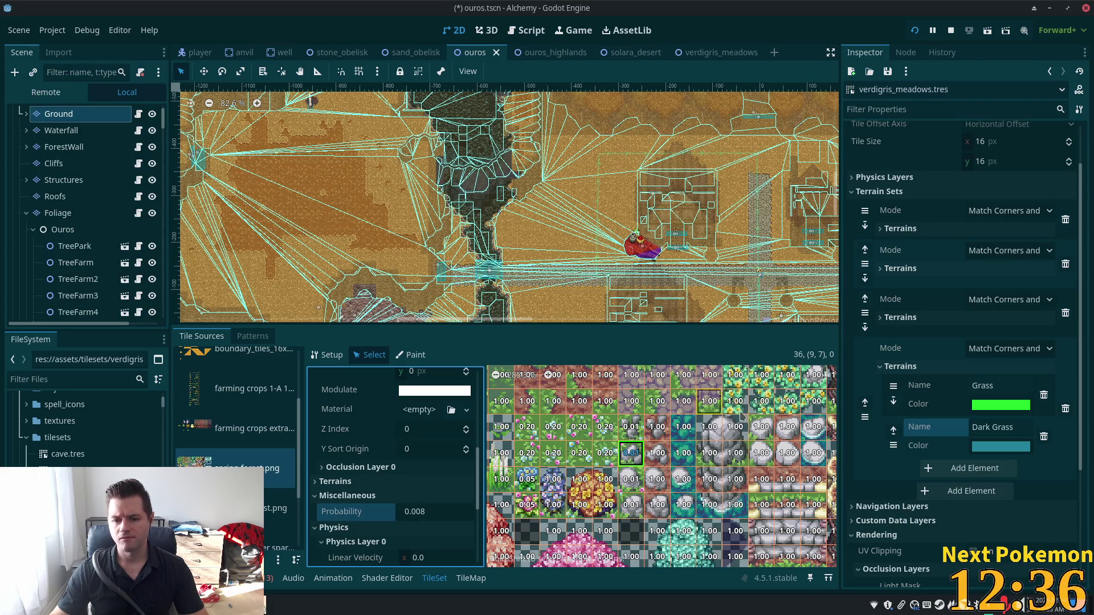
# Step: Set tiles (14,6) and (14,7) to probability 0.005 and save the ouros scene with Ctrl+S
pyautogui.click(761, 427)
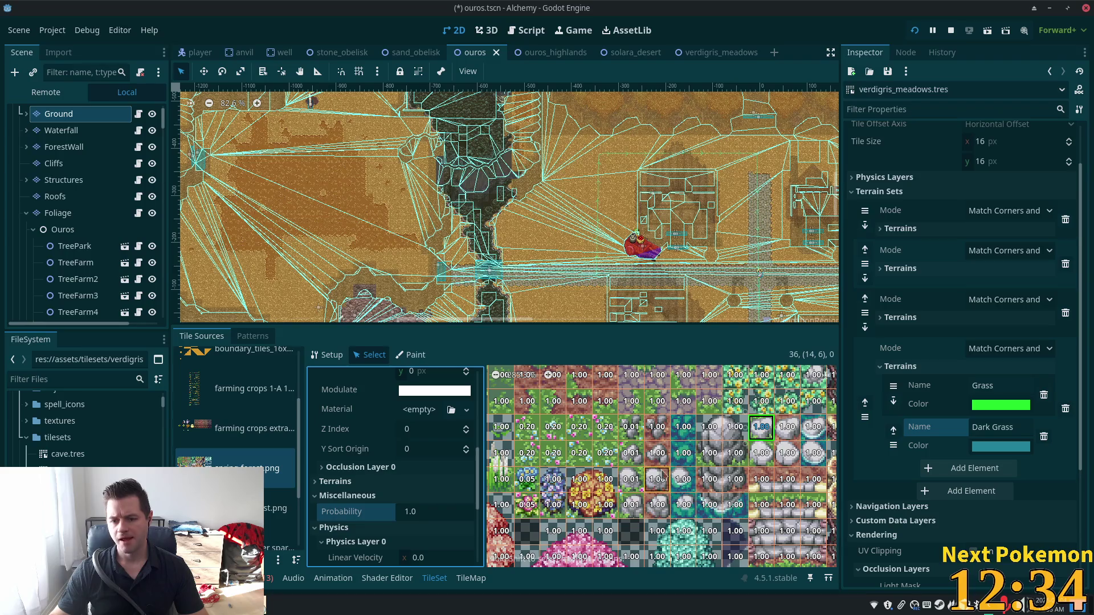
pyautogui.click(440, 513)
pyautogui.write('0')
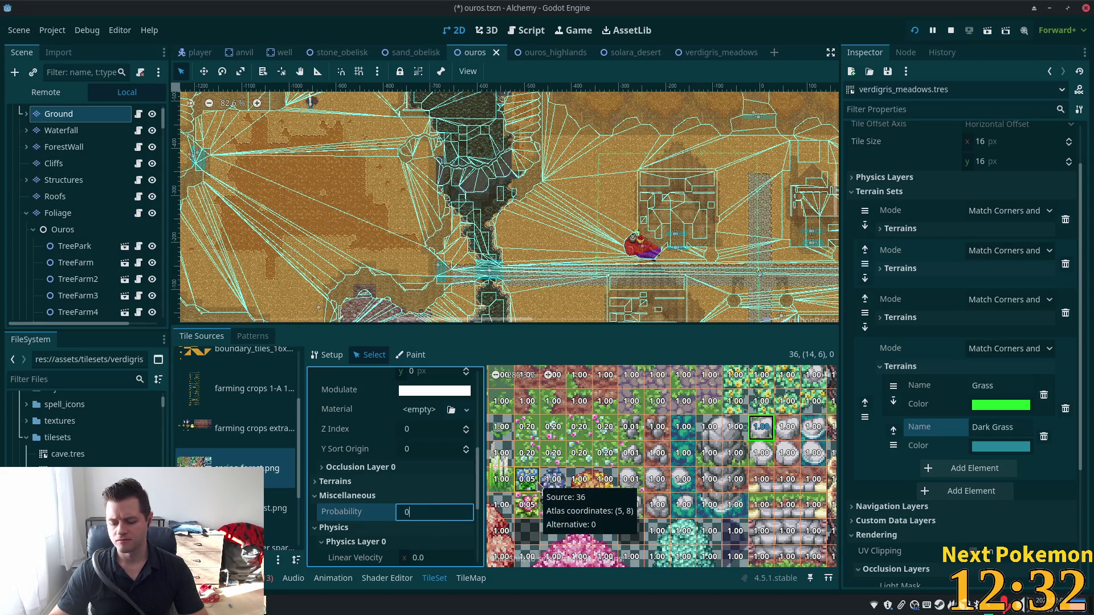
pyautogui.write('.005')
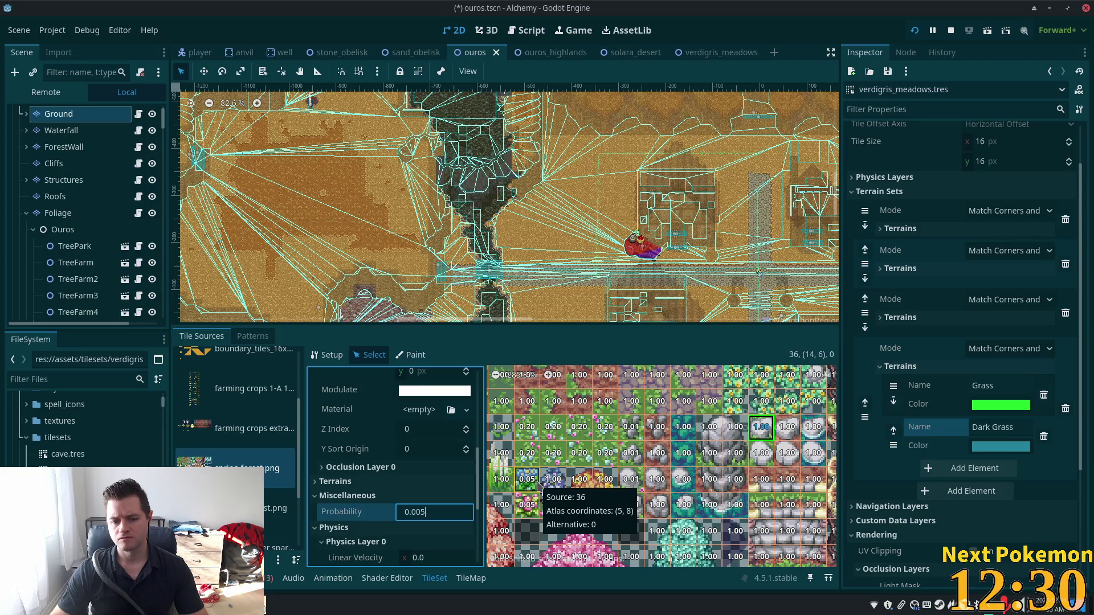
pyautogui.press('Return')
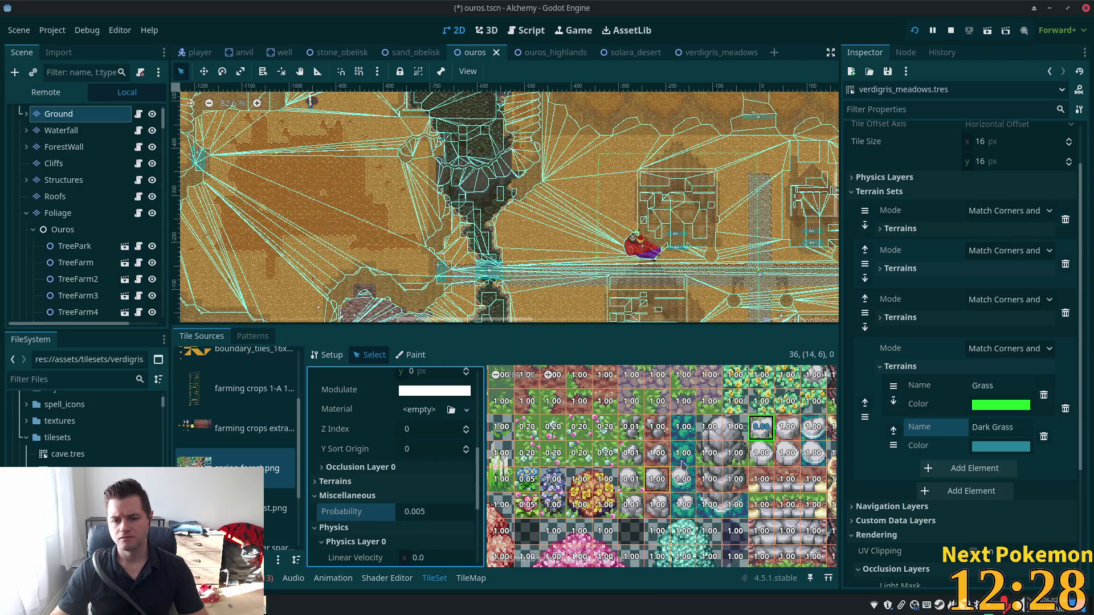
pyautogui.click(766, 459)
pyautogui.click(433, 512)
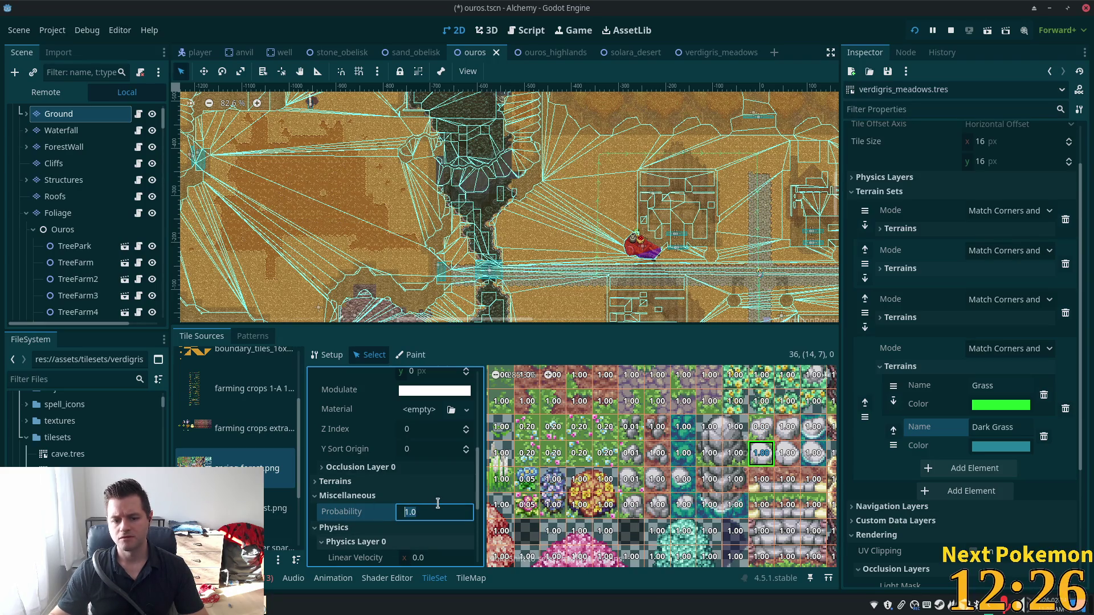
pyautogui.write('.005')
pyautogui.press('Return')
pyautogui.hotkey('ctrl', 's')
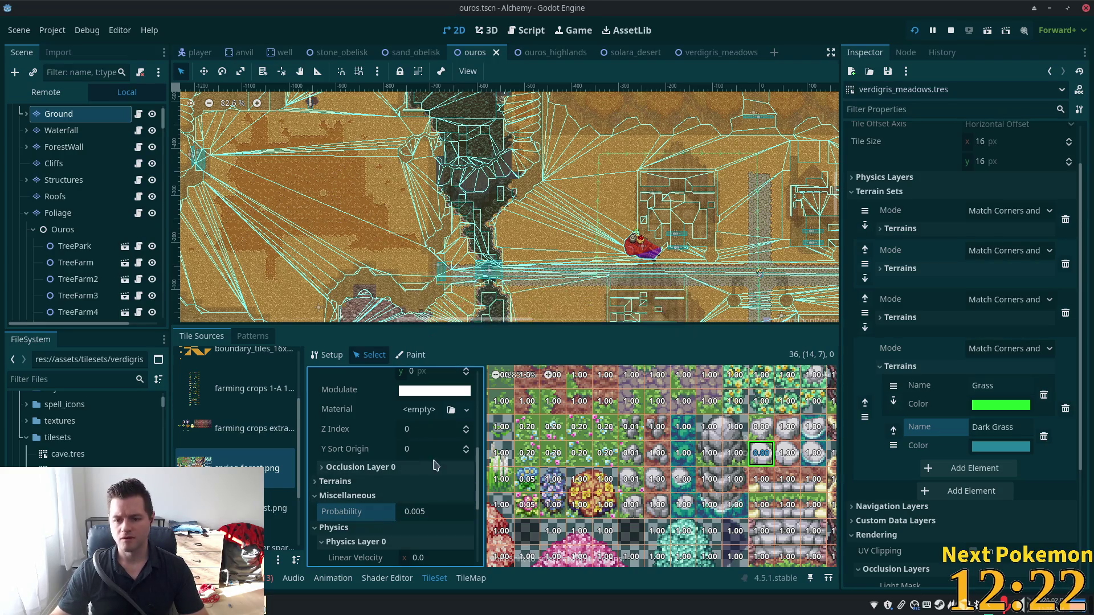
pyautogui.scroll(-4, 694, 478)
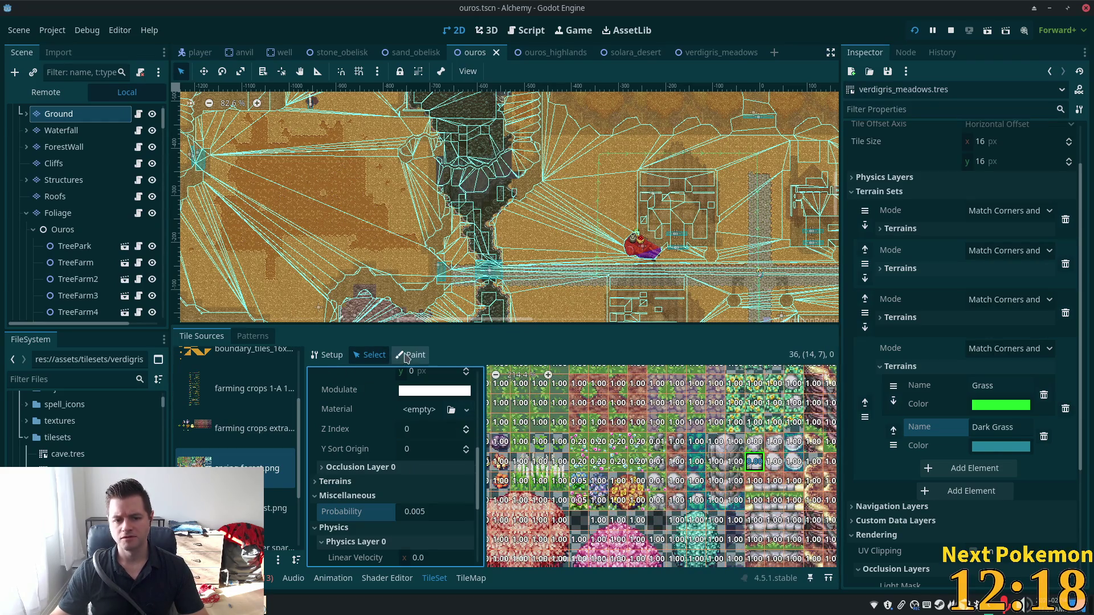
# Step: Open the verdigris_meadows scene tab to show its tile map editor
pyautogui.click(406, 359)
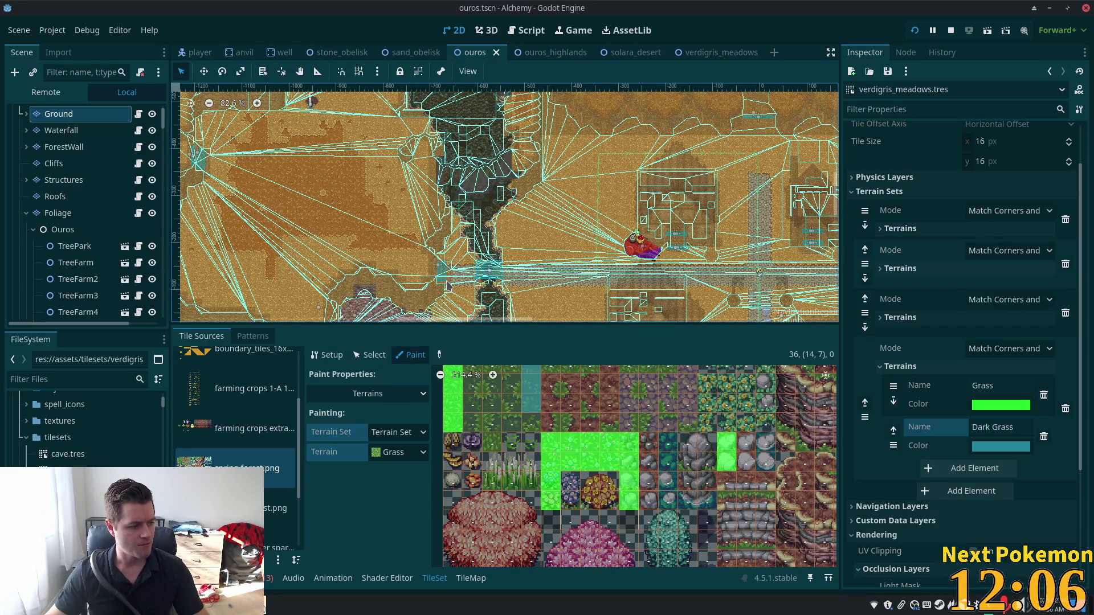
pyautogui.scroll(-4, 495, 240)
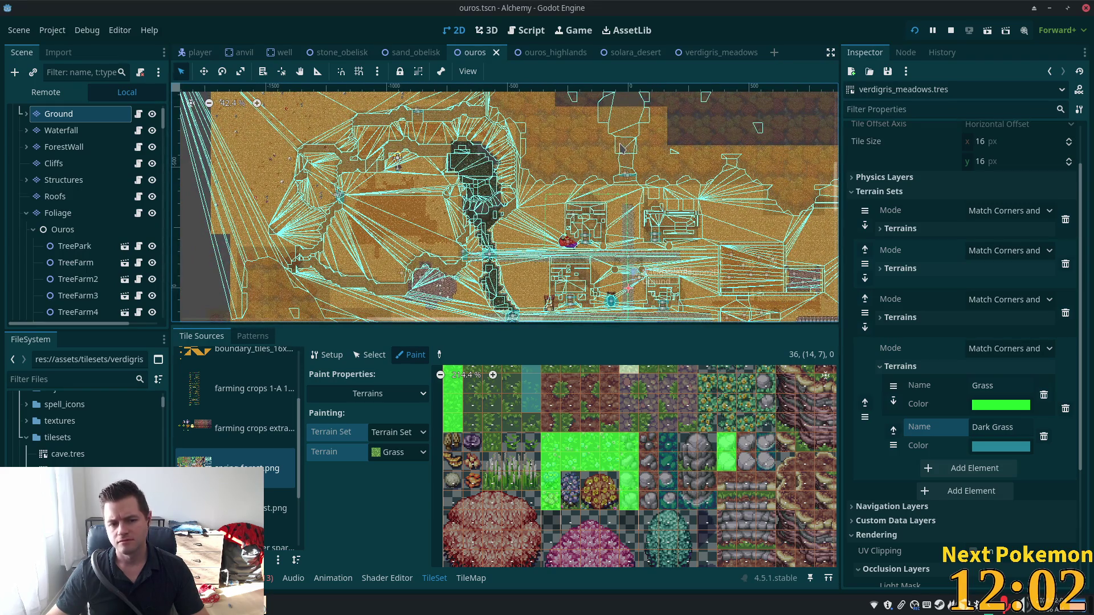
pyautogui.scroll(-3, 281, 445)
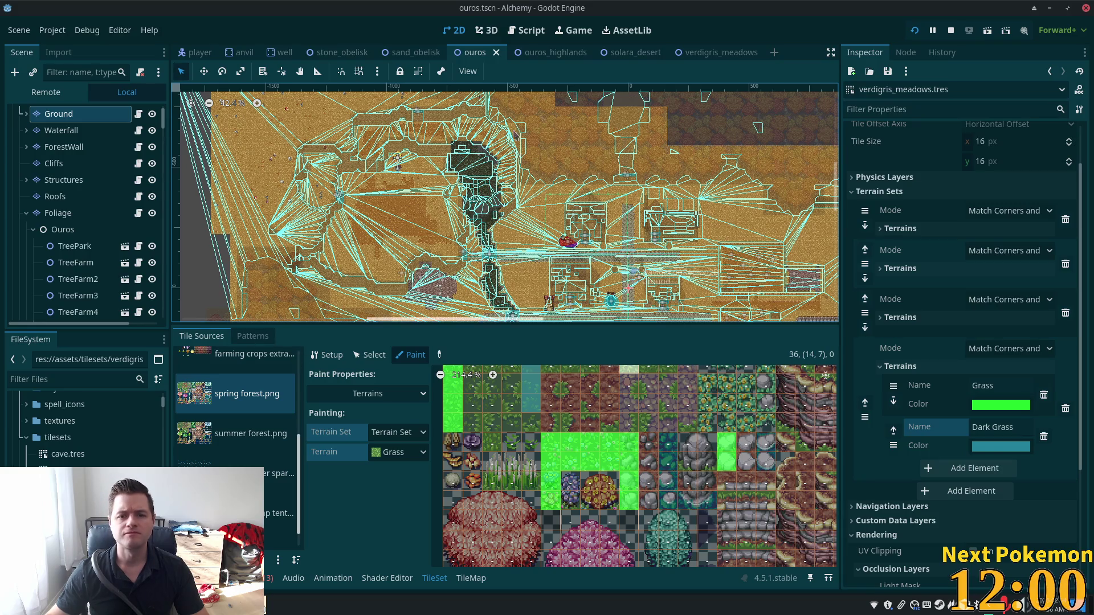
pyautogui.click(683, 55)
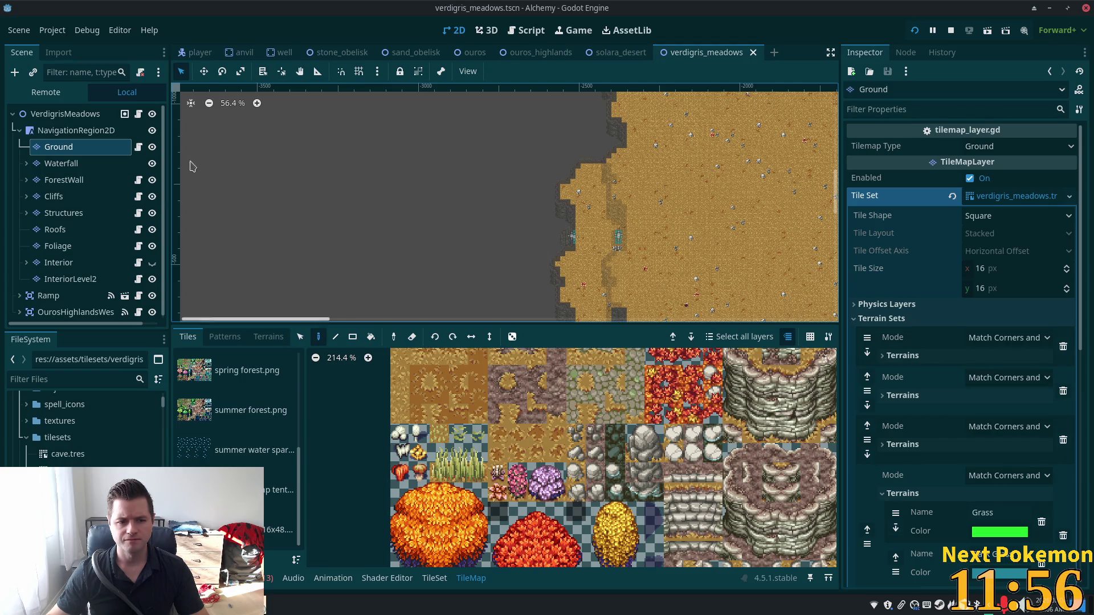
pyautogui.click(65, 163)
# Step: On the Ground layer's Terrains tab, collapse sets 0–2 and select Grass in Terrain Set 3
pyautogui.click(63, 147)
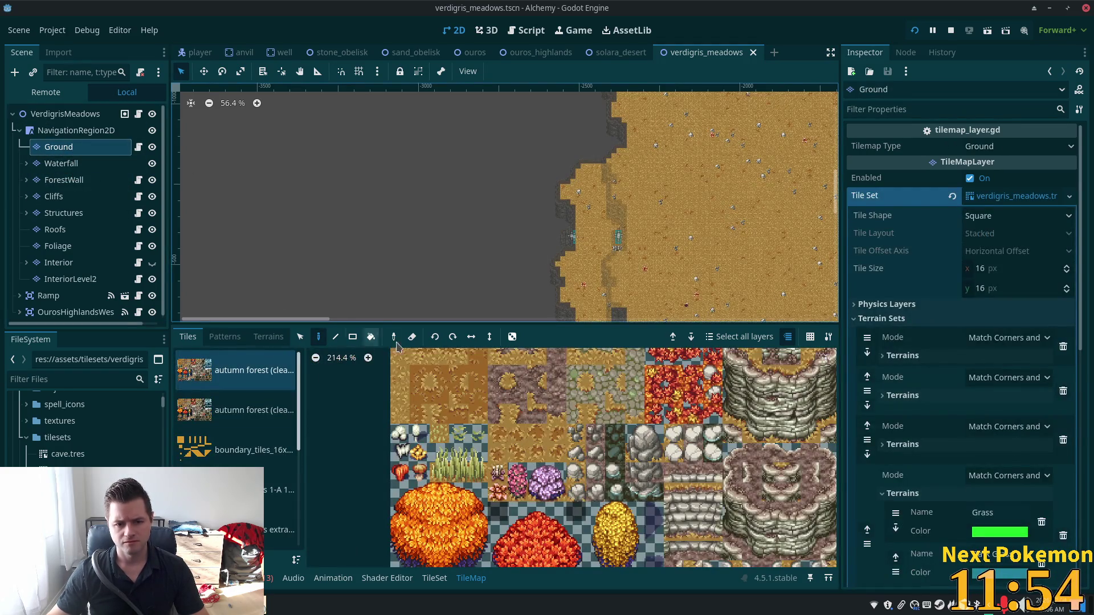
pyautogui.click(268, 337)
pyautogui.click(179, 358)
pyautogui.click(179, 381)
pyautogui.click(179, 405)
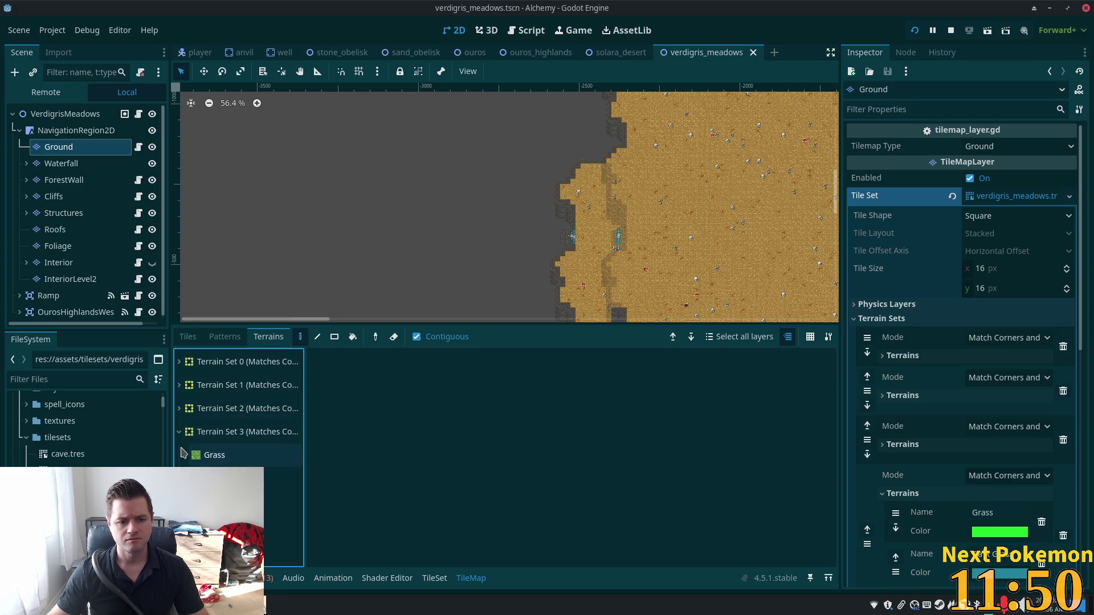
pyautogui.click(214, 456)
# Step: Paint a large Grass rectangle left of the desert with the Rectangle tool
pyautogui.scroll(-1, 562, 274)
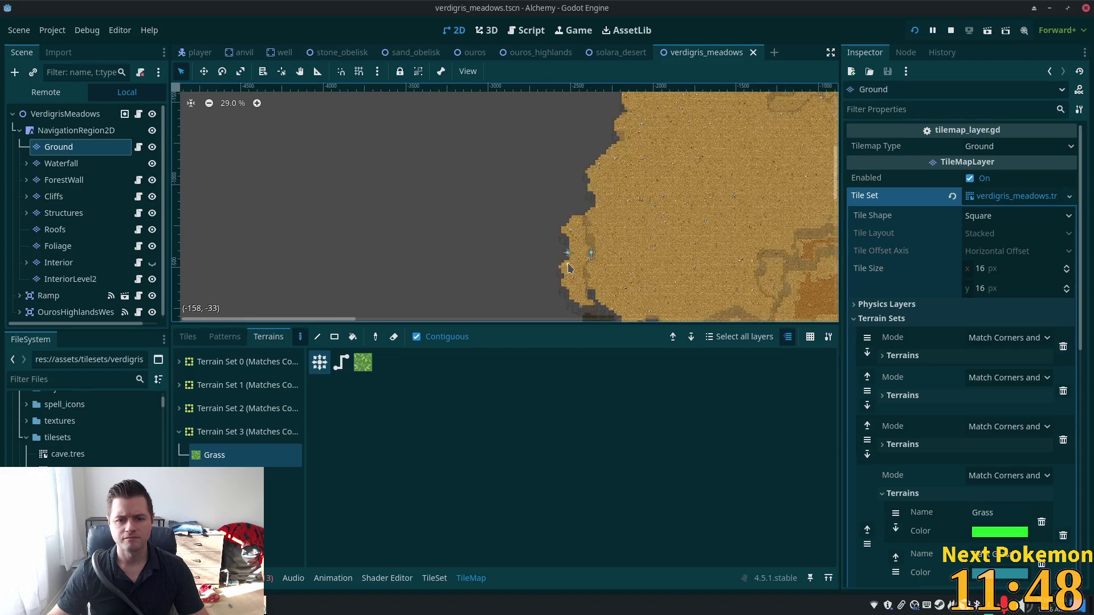
pyautogui.scroll(-4, 562, 274)
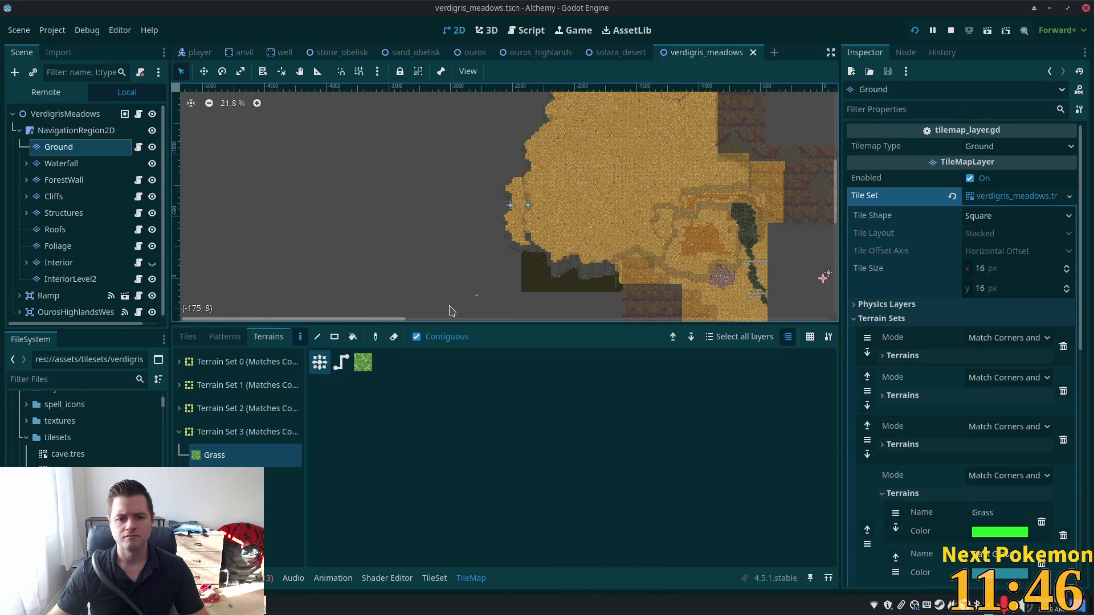
pyautogui.click(335, 337)
pyautogui.scroll(2, 547, 222)
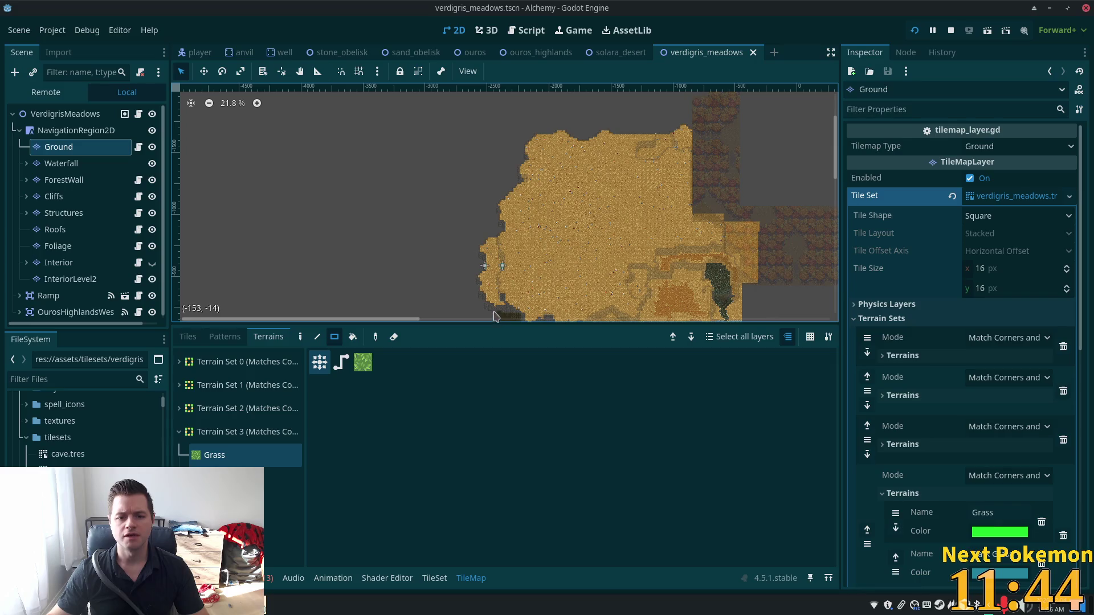
pyautogui.moveTo(492, 314)
pyautogui.mouseDown()
pyautogui.moveTo(473, 297)
pyautogui.moveTo(495, 171)
pyautogui.moveTo(420, 153)
pyautogui.moveTo(393, 160)
pyautogui.moveTo(383, 135)
pyautogui.moveTo(353, 137)
pyautogui.mouseUp()
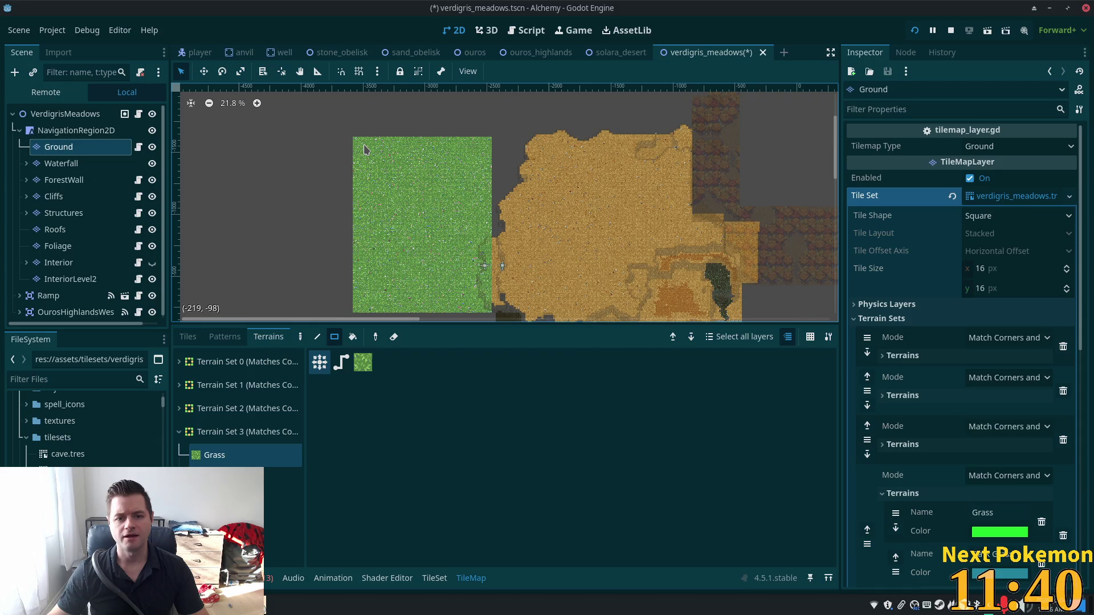
pyautogui.scroll(5, 580, 204)
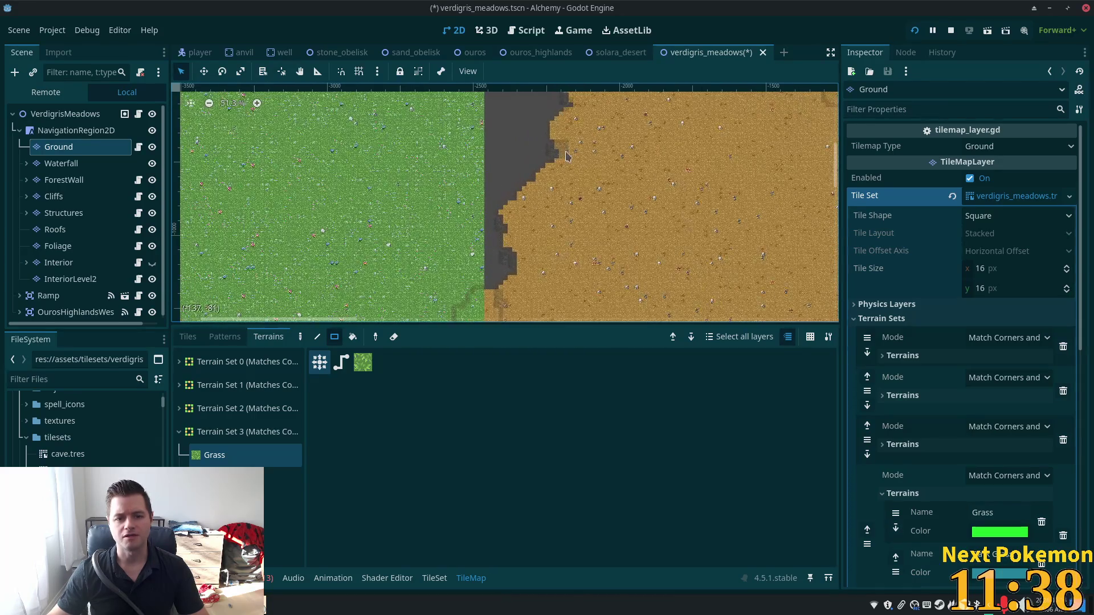
pyautogui.scroll(12, 407, 262)
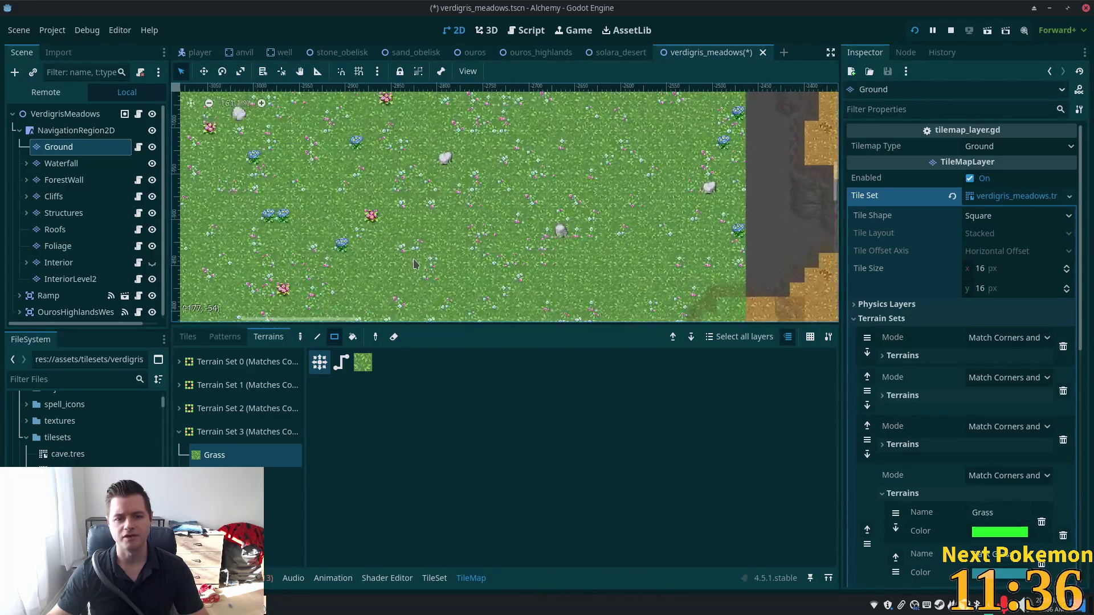
pyautogui.scroll(-8, 407, 262)
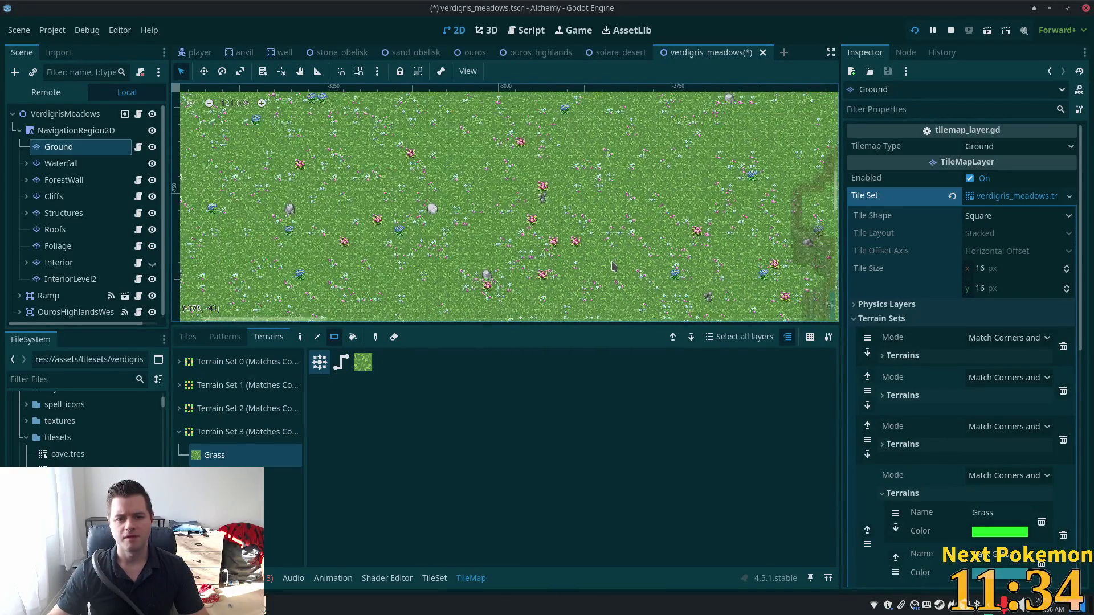
pyautogui.hscroll(5, 626, 164)
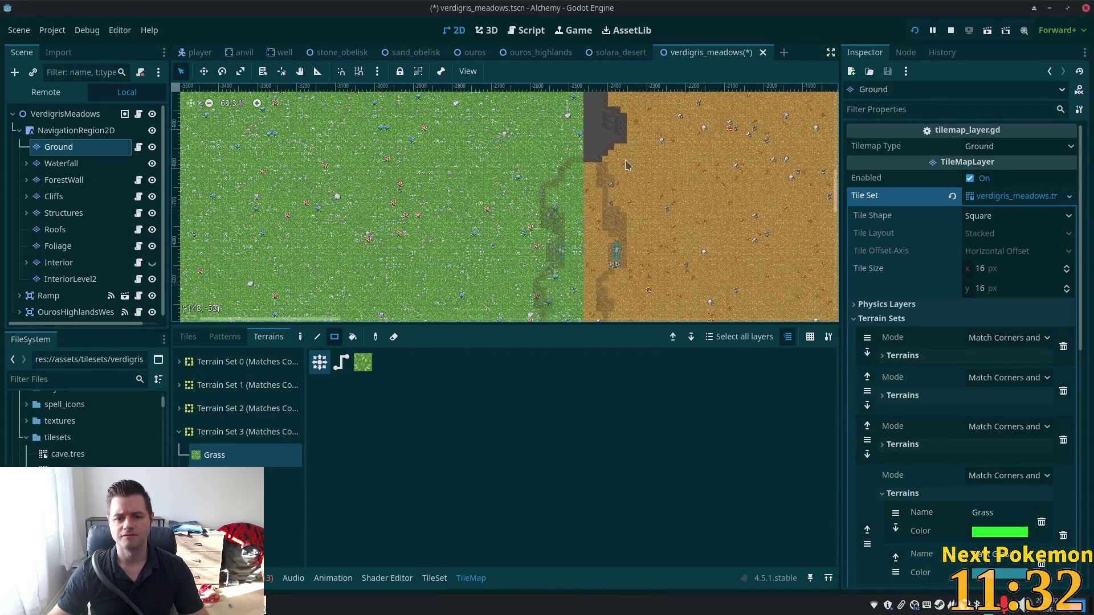
pyautogui.hotkey('ctrl', 'z')
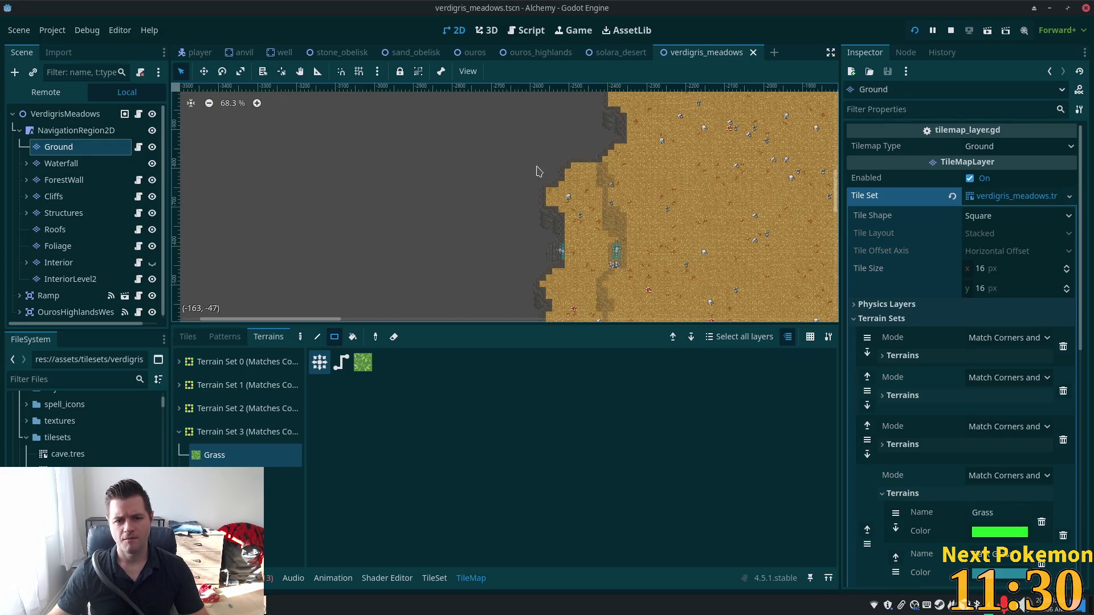
# Step: Paint grass rectangles beside the desert reaching toward the cliff edge
pyautogui.moveTo(529, 117)
pyautogui.mouseDown()
pyautogui.moveTo(392, 310)
pyautogui.moveTo(243, 320)
pyautogui.mouseUp()
pyautogui.scroll(5, 541, 205)
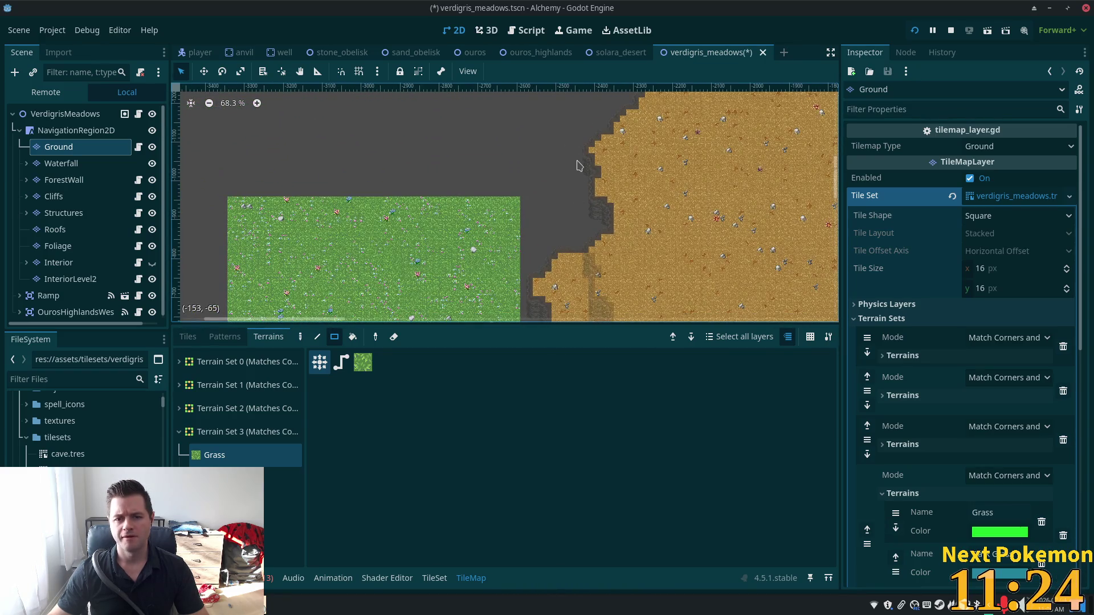
pyautogui.moveTo(583, 153)
pyautogui.mouseDown()
pyautogui.moveTo(539, 221)
pyautogui.moveTo(464, 258)
pyautogui.moveTo(471, 251)
pyautogui.mouseUp()
pyautogui.scroll(5, 568, 242)
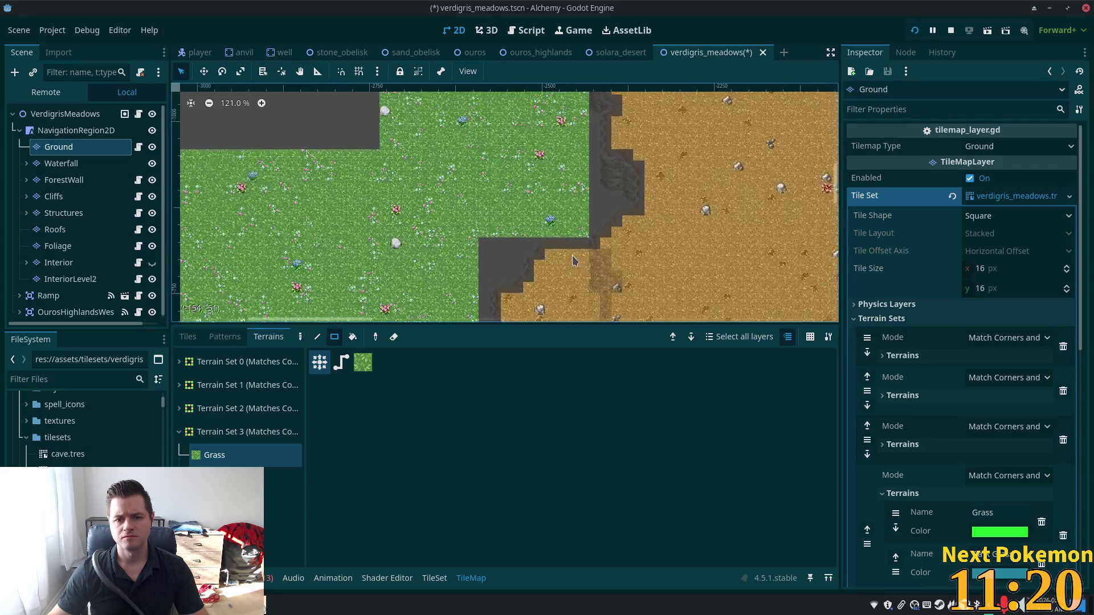
pyautogui.scroll(2, 568, 242)
# Step: Cover the grey strips along the cliff top with grass
pyautogui.moveTo(602, 243)
pyautogui.mouseDown()
pyautogui.moveTo(377, 245)
pyautogui.moveTo(519, 114)
pyautogui.moveTo(520, 138)
pyautogui.mouseUp()
pyautogui.moveTo(584, 165); pyautogui.dragTo(473, 188)
pyautogui.moveTo(561, 216); pyautogui.dragTo(444, 218)
pyautogui.moveTo(505, 240)
pyautogui.mouseDown()
pyautogui.moveTo(527, 128)
pyautogui.moveTo(500, 259)
pyautogui.moveTo(429, 293)
pyautogui.mouseUp()
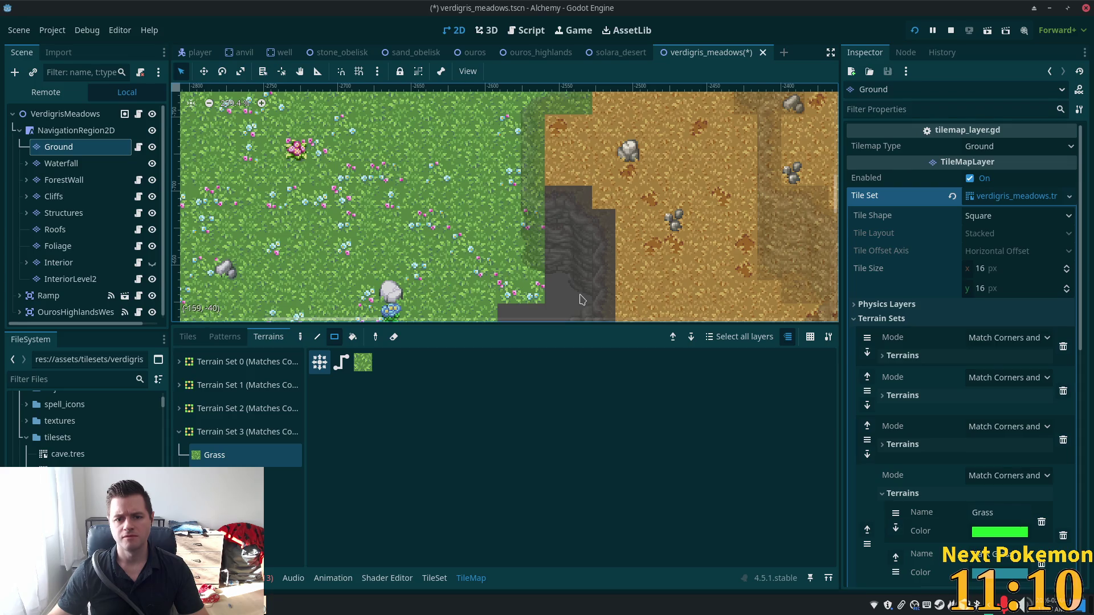
pyautogui.scroll(-3, 581, 239)
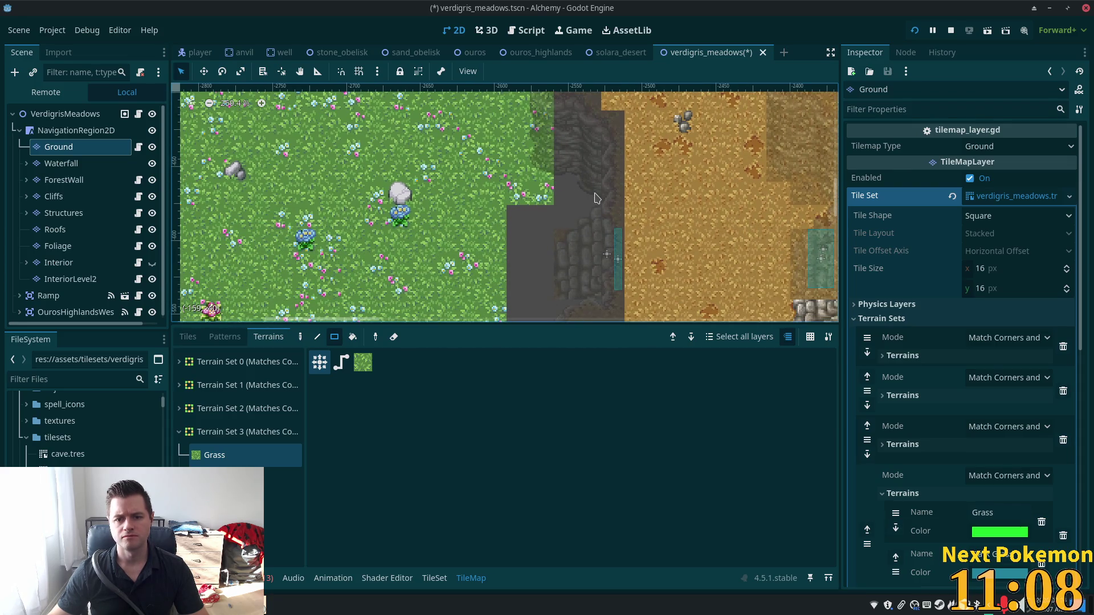
pyautogui.click(590, 193)
# Step: Turn the grey cliff corner, empty strip and remaining cliff tiles into grass
pyautogui.moveTo(587, 212); pyautogui.dragTo(465, 298)
pyautogui.scroll(-3, 465, 298)
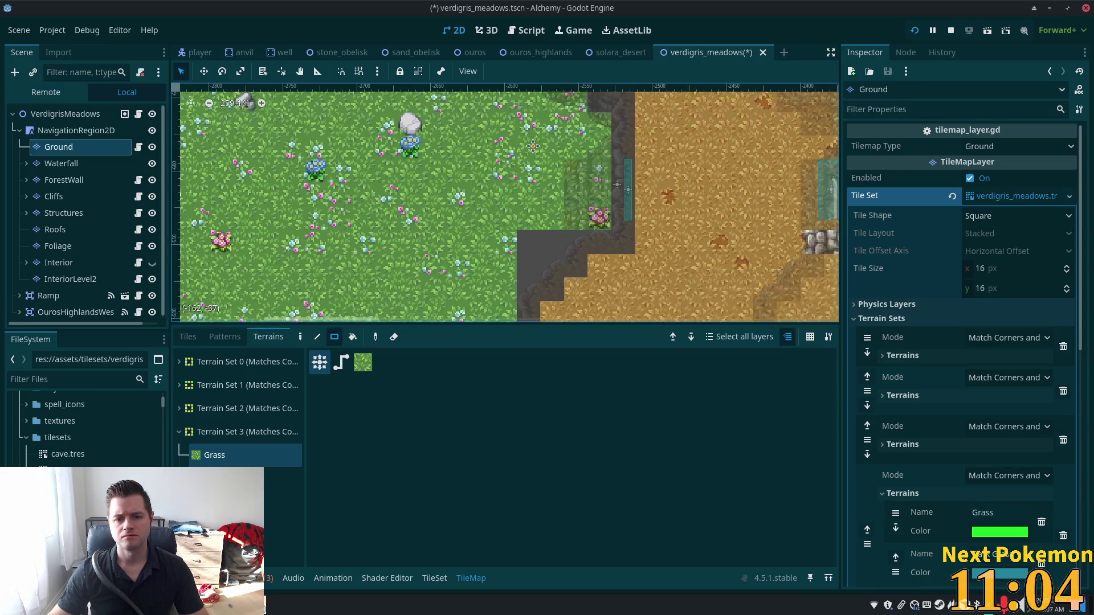
pyautogui.moveTo(556, 227)
pyautogui.mouseDown()
pyautogui.moveTo(523, 211)
pyautogui.moveTo(533, 311)
pyautogui.mouseUp()
pyautogui.scroll(-3, 525, 250)
pyautogui.scroll(-5, 490, 285)
pyautogui.moveTo(516, 165); pyautogui.dragTo(517, 251)
pyautogui.moveTo(540, 214)
pyautogui.mouseDown()
pyautogui.moveTo(536, 268)
pyautogui.moveTo(174, 209)
pyautogui.mouseUp()
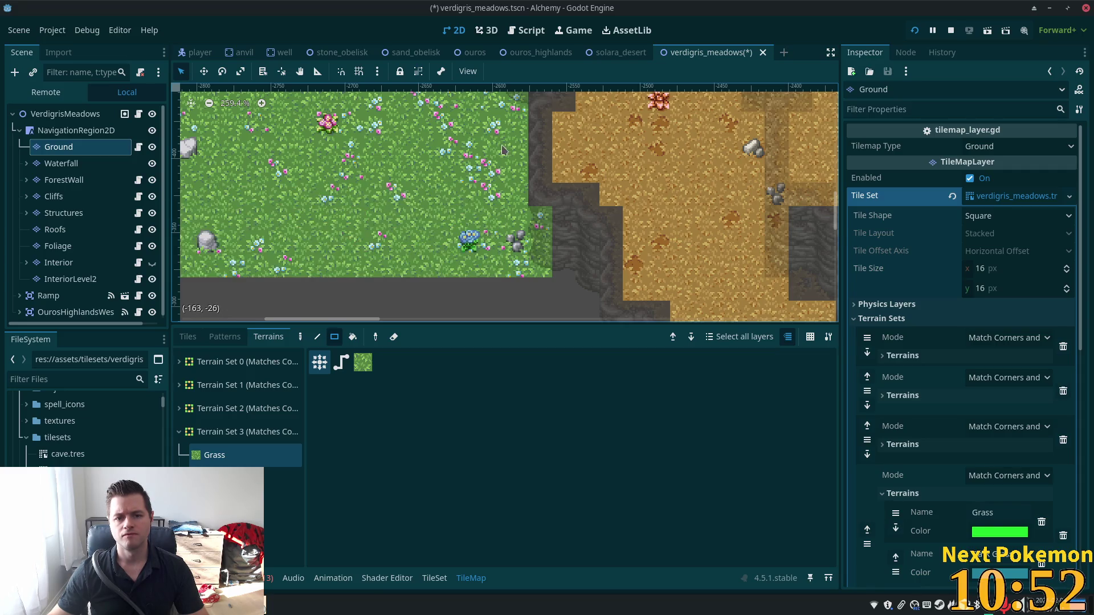
# Step: Paint grass terrain rectangles over the grey cliff strips along the meadow's bottom edge
pyautogui.scroll(-3, 399, 200)
pyautogui.scroll(-3, 446, 188)
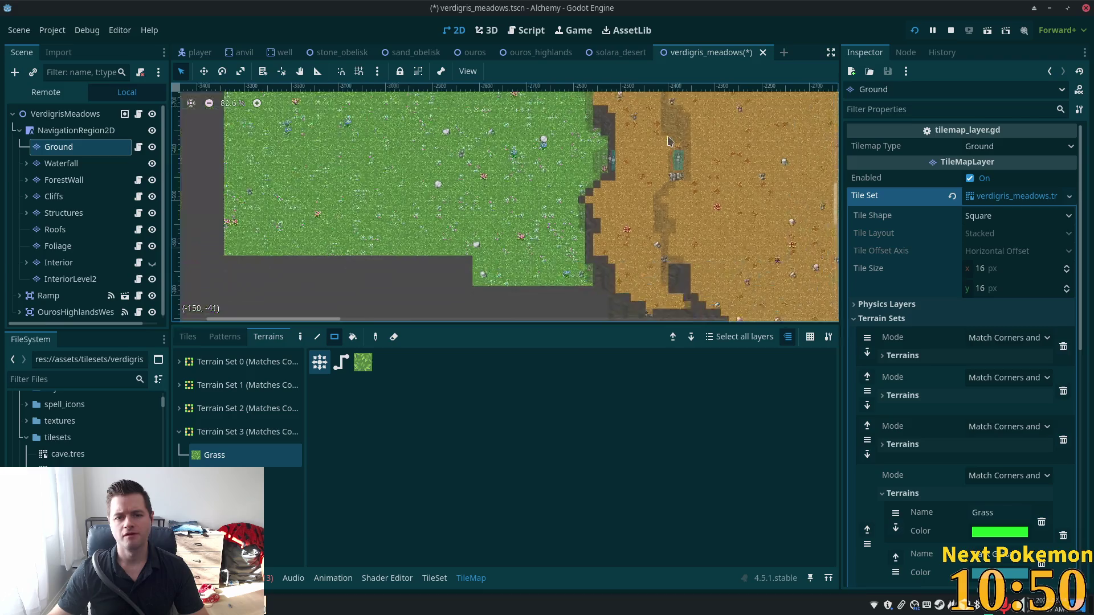
pyautogui.scroll(4, 607, 175)
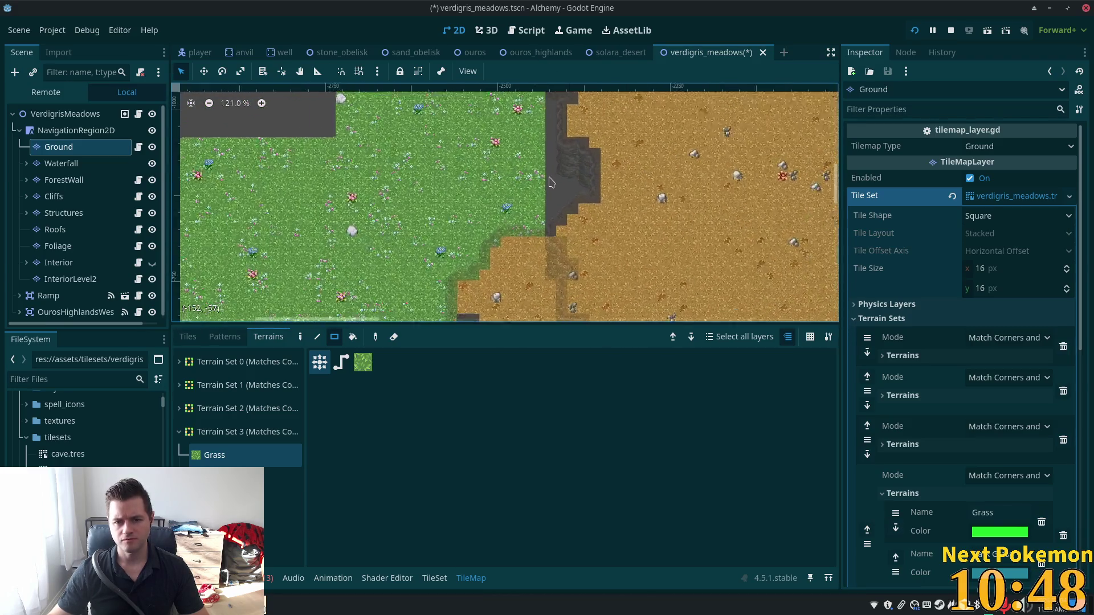
pyautogui.moveTo(604, 195); pyautogui.dragTo(527, 168)
pyautogui.moveTo(596, 205)
pyautogui.mouseDown()
pyautogui.moveTo(530, 208)
pyautogui.moveTo(587, 225)
pyautogui.moveTo(527, 226)
pyautogui.moveTo(516, 242)
pyautogui.moveTo(553, 256)
pyautogui.moveTo(531, 125)
pyautogui.mouseUp()
pyautogui.scroll(3, 553, 255)
pyautogui.moveTo(546, 251); pyautogui.dragTo(541, 135)
pyautogui.scroll(3, 542, 135)
pyautogui.moveTo(544, 285); pyautogui.dragTo(535, 254)
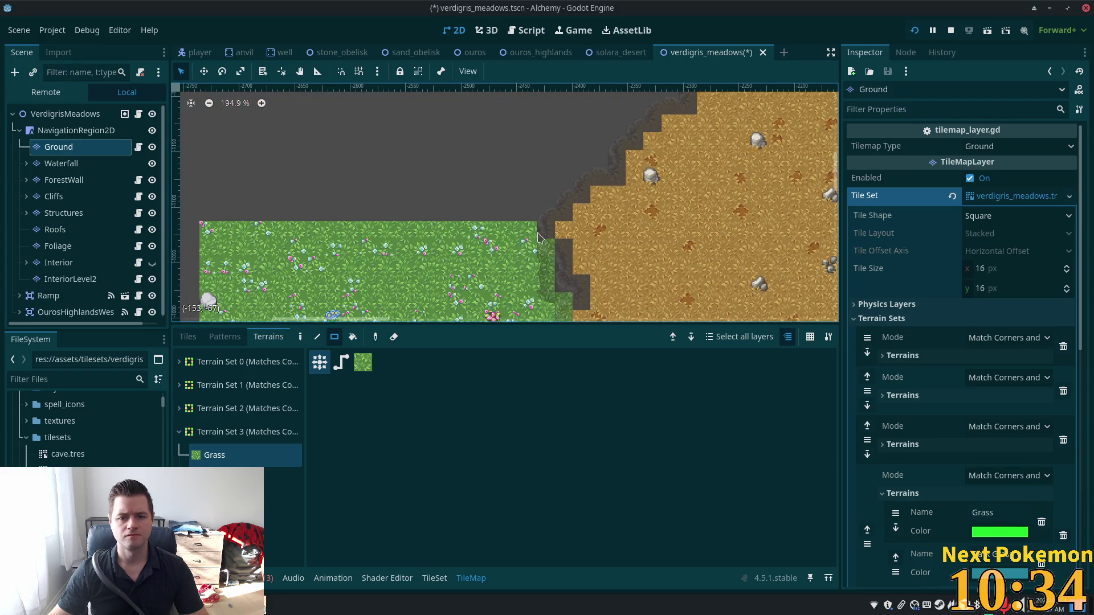
# Step: Fill the remaining gap beside the dirt with large grass rectangles, giving a straight southern edge
pyautogui.scroll(-8, 547, 205)
pyautogui.scroll(-4, 558, 159)
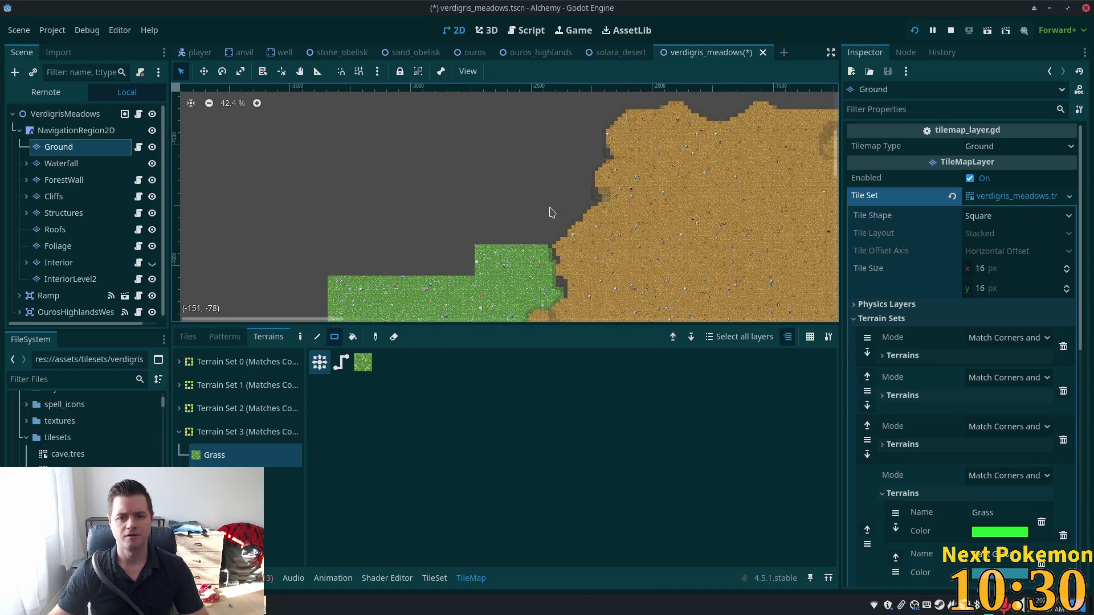
pyautogui.scroll(4, 559, 217)
pyautogui.moveTo(556, 169)
pyautogui.mouseDown()
pyautogui.moveTo(465, 284)
pyautogui.moveTo(182, 310)
pyautogui.mouseUp()
pyautogui.hscroll(-5, 502, 124)
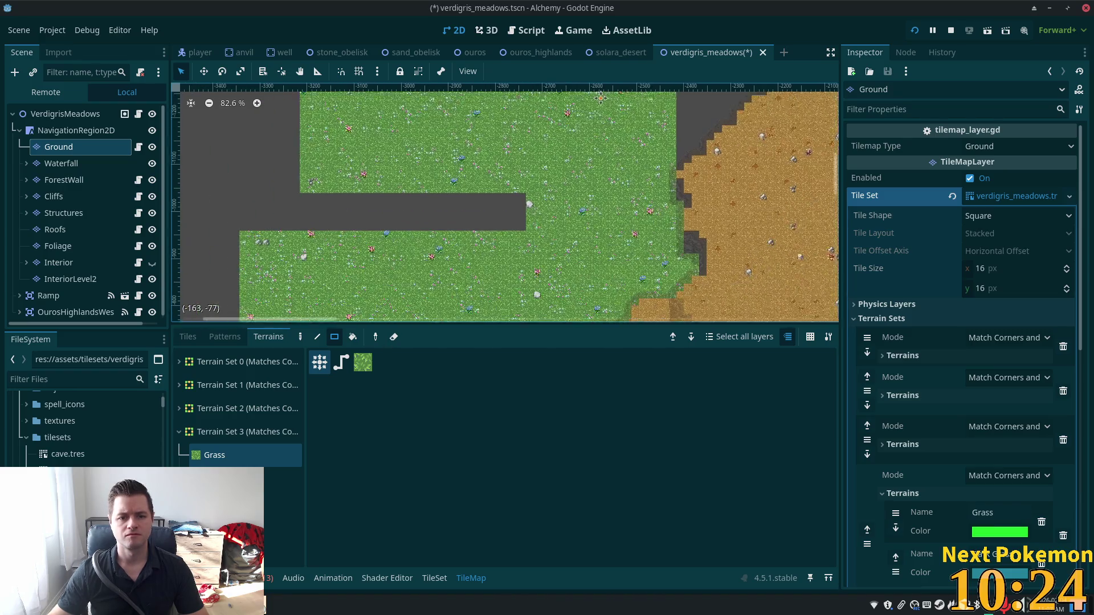
pyautogui.moveTo(538, 181)
pyautogui.mouseDown()
pyautogui.moveTo(402, 208)
pyautogui.moveTo(257, 215)
pyautogui.mouseUp()
pyautogui.scroll(3, 350, 194)
pyautogui.hscroll(-2, 350, 195)
pyautogui.moveTo(343, 141)
pyautogui.mouseDown()
pyautogui.moveTo(284, 220)
pyautogui.moveTo(288, 276)
pyautogui.mouseUp()
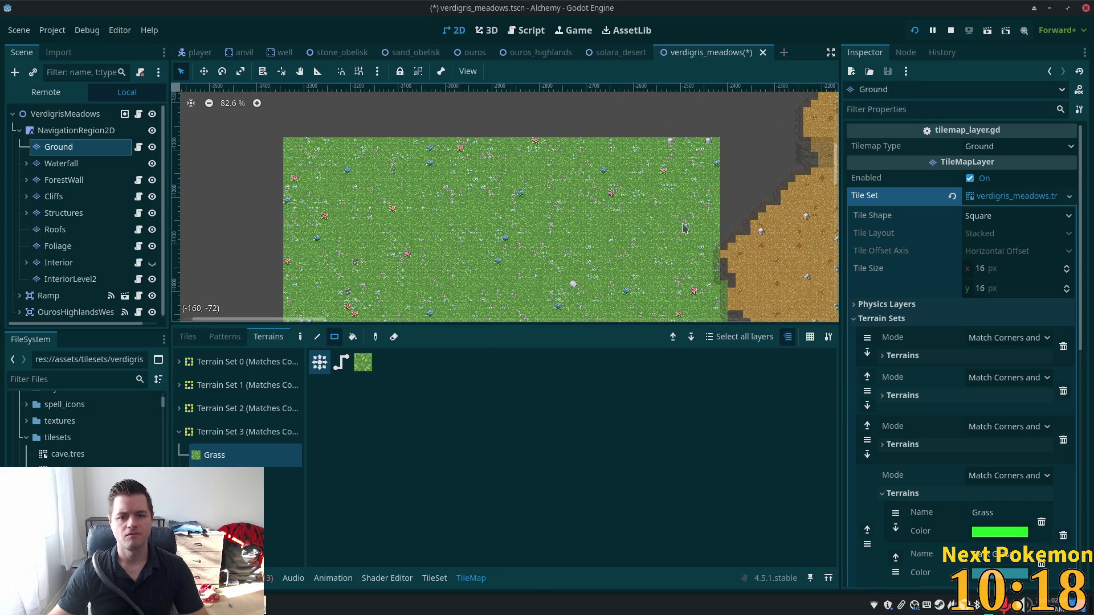
pyautogui.scroll(-3, 586, 273)
pyautogui.scroll(-2, 586, 274)
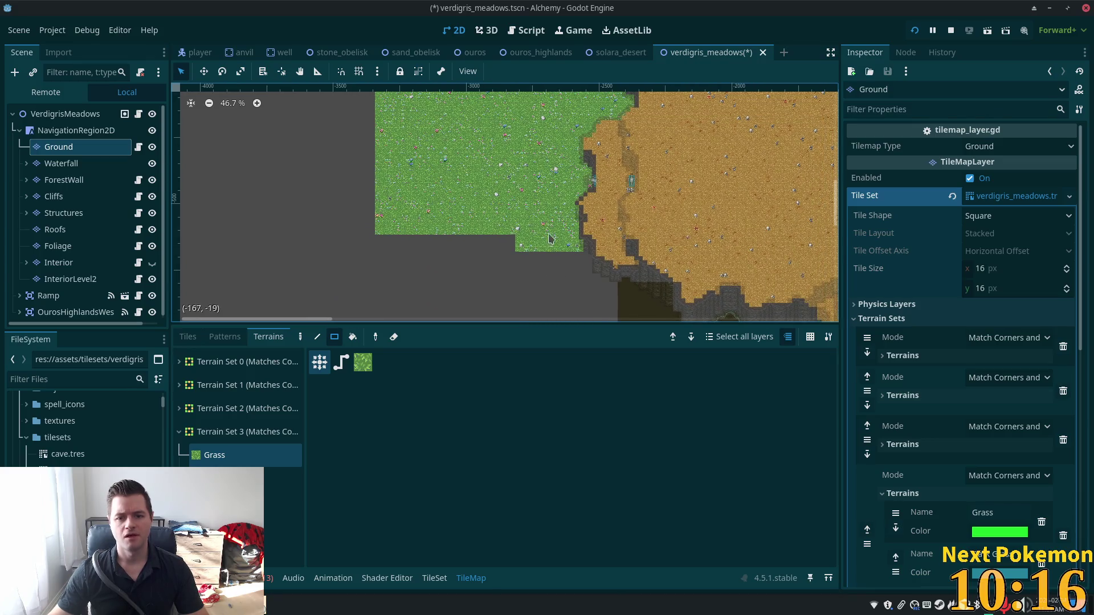
pyautogui.moveTo(511, 242)
pyautogui.mouseDown()
pyautogui.moveTo(439, 258)
pyautogui.moveTo(380, 249)
pyautogui.mouseUp()
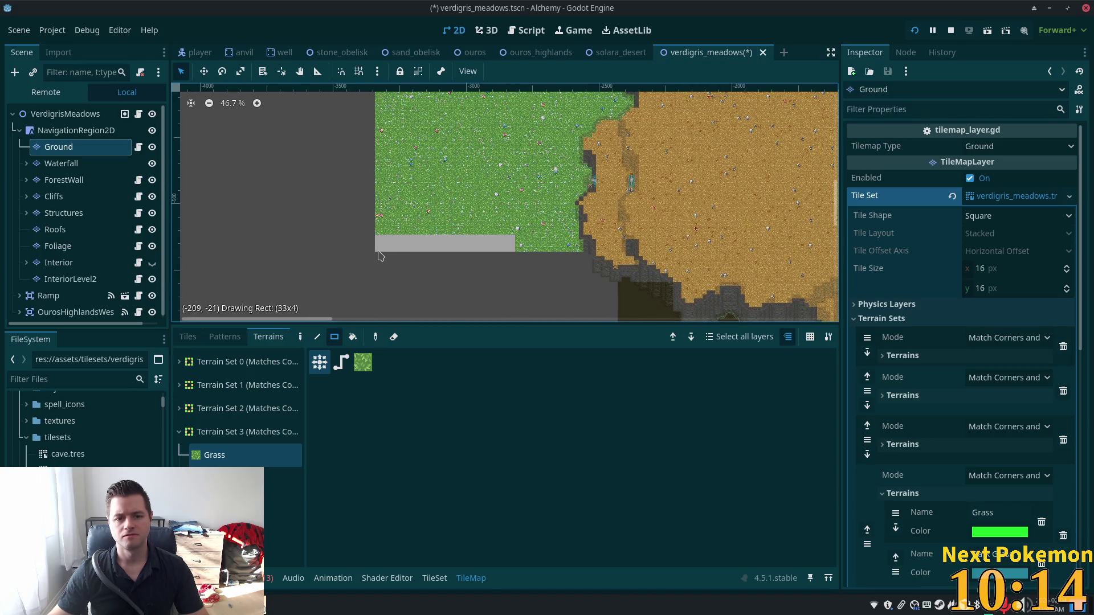
pyautogui.click(68, 114)
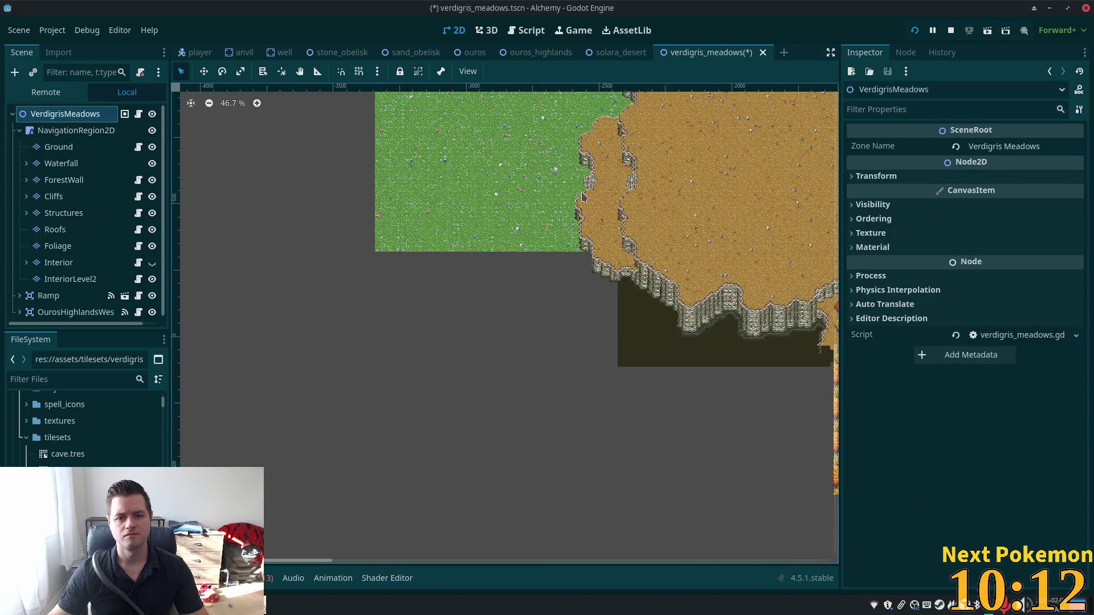
# Step: Zoom the view to look over the meadow, desert ground and cliff layout
pyautogui.scroll(3, 812, 196)
pyautogui.scroll(1, 812, 197)
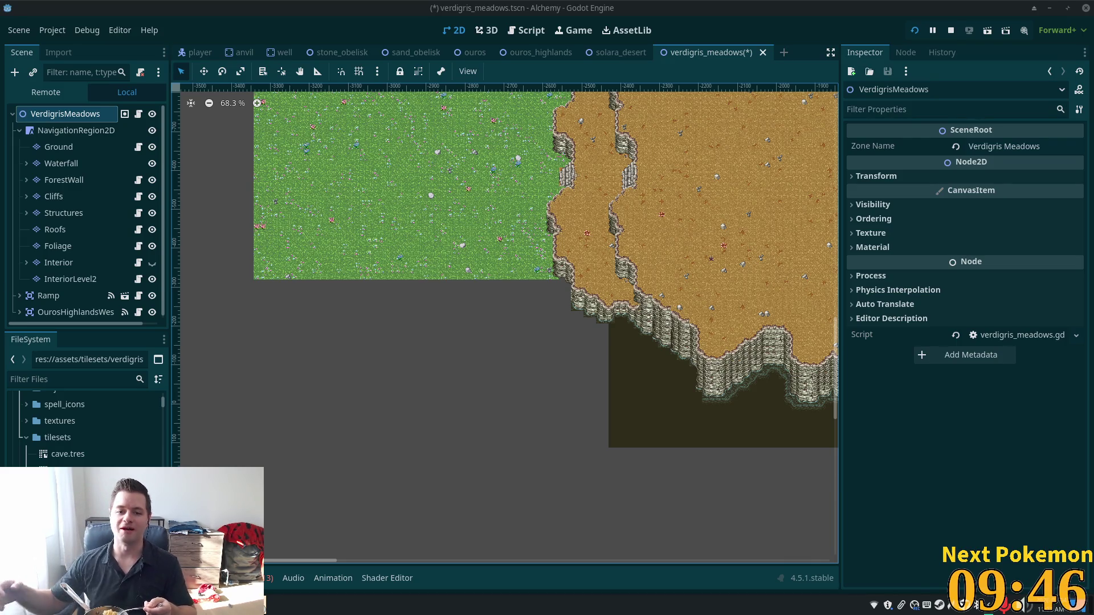
# Step: Select the Ground layer and choose the green grass terrain from the Terrains list
pyautogui.scroll(3, 627, 285)
pyautogui.scroll(1, 627, 387)
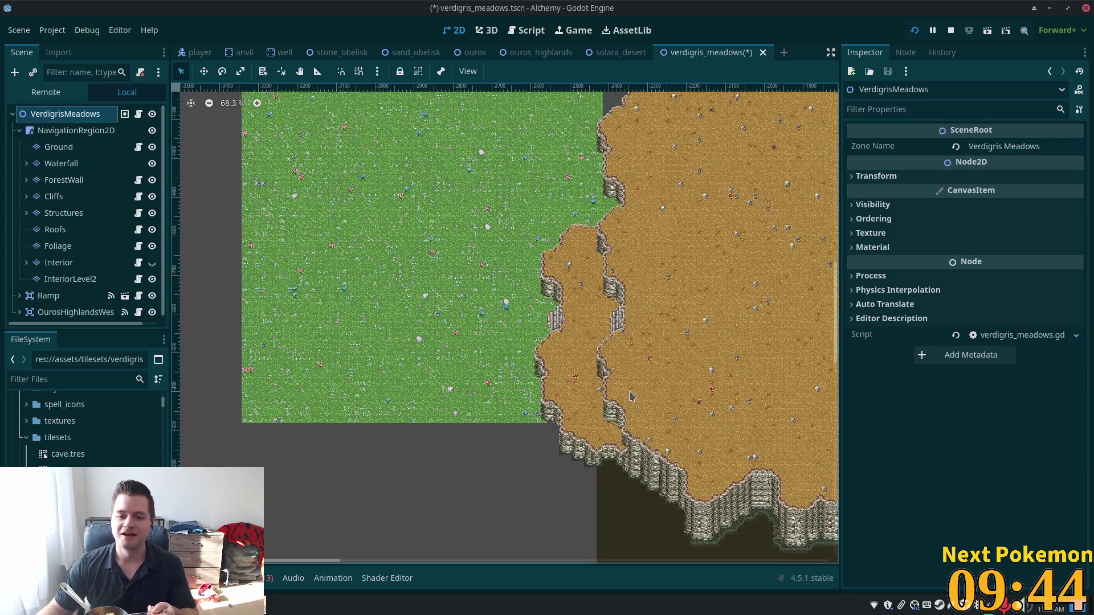
pyautogui.scroll(5, 650, 338)
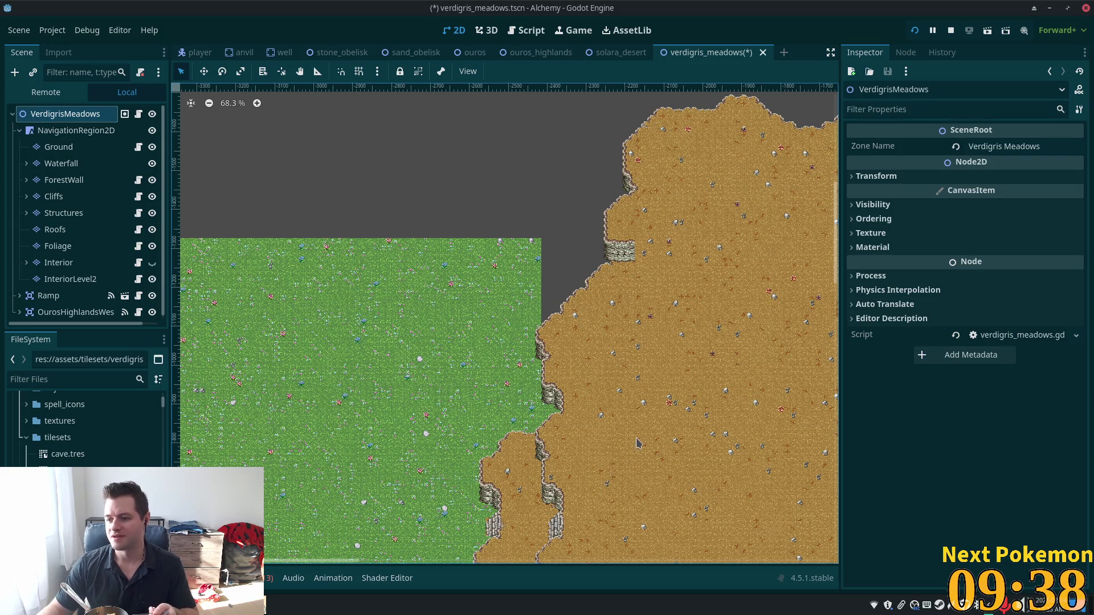
pyautogui.scroll(7, 619, 293)
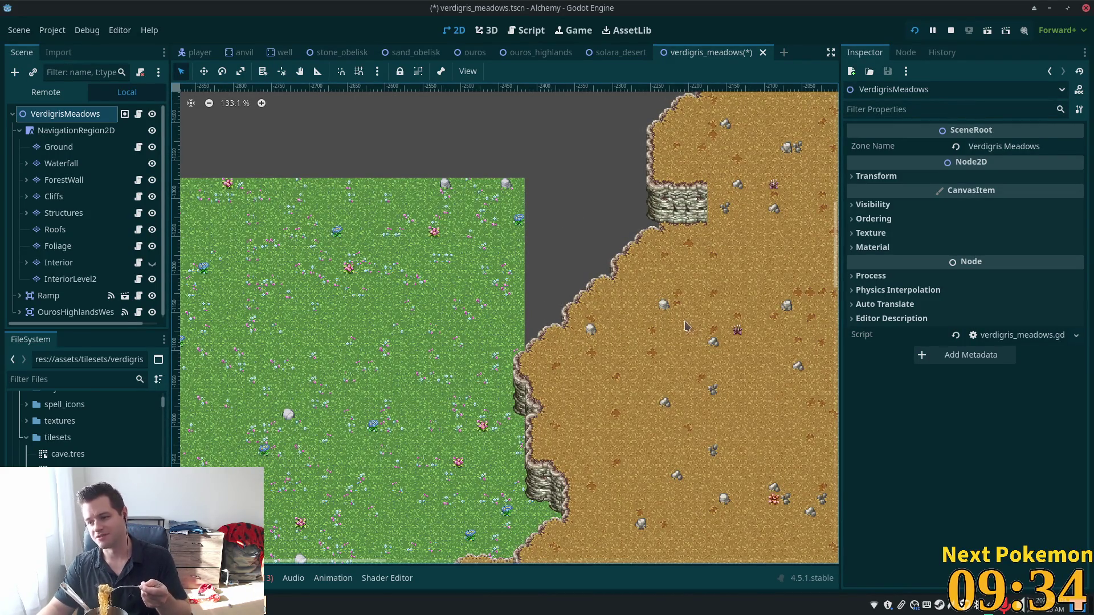
pyautogui.scroll(6, 650, 251)
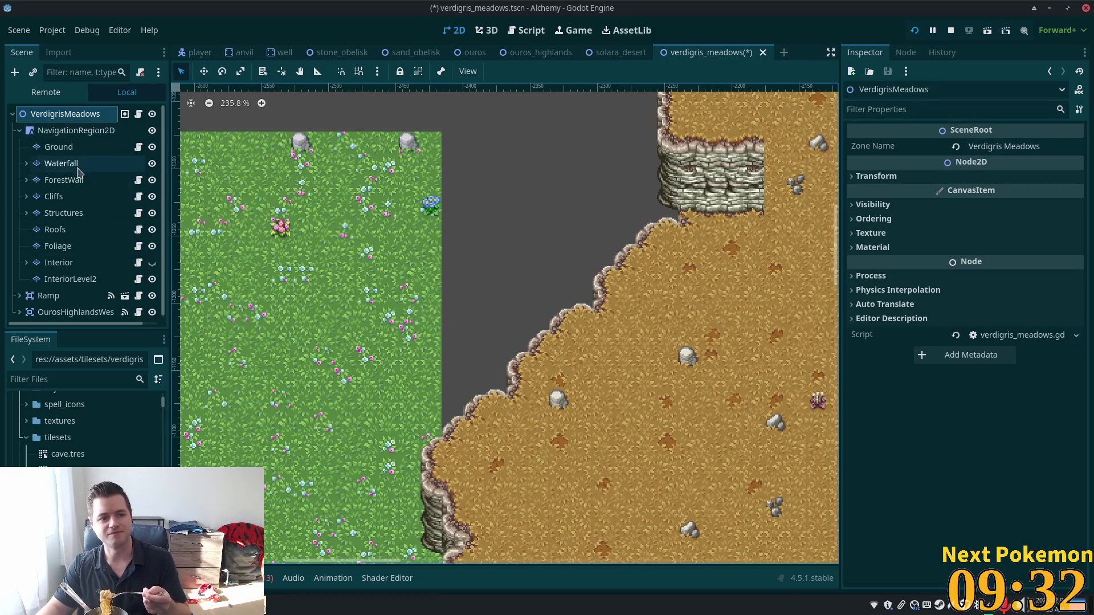
pyautogui.click(57, 147)
pyautogui.scroll(-10, 239, 394)
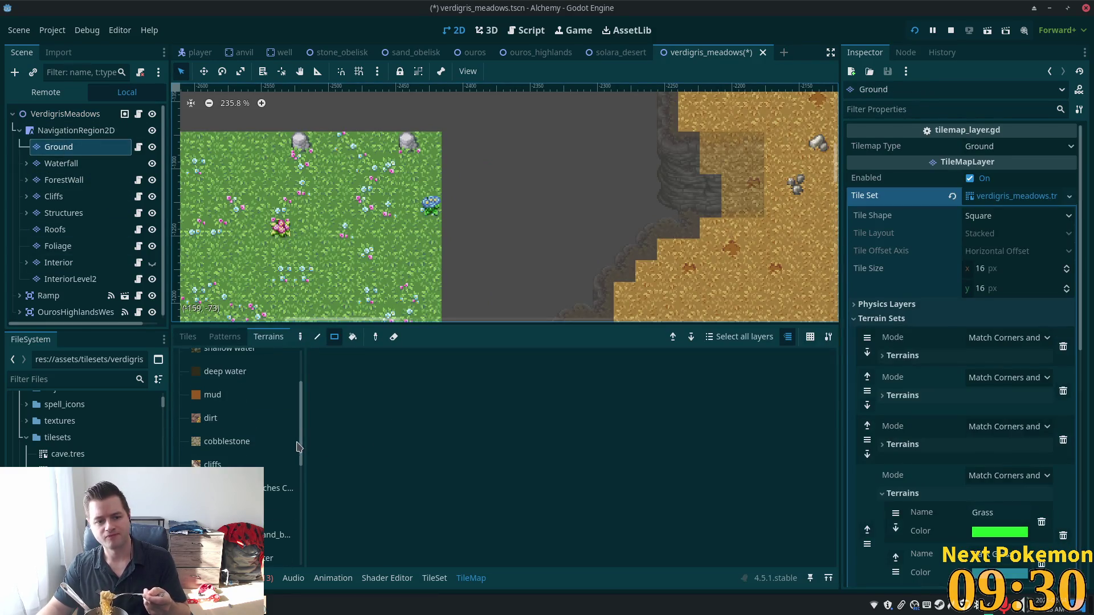
pyautogui.click(280, 524)
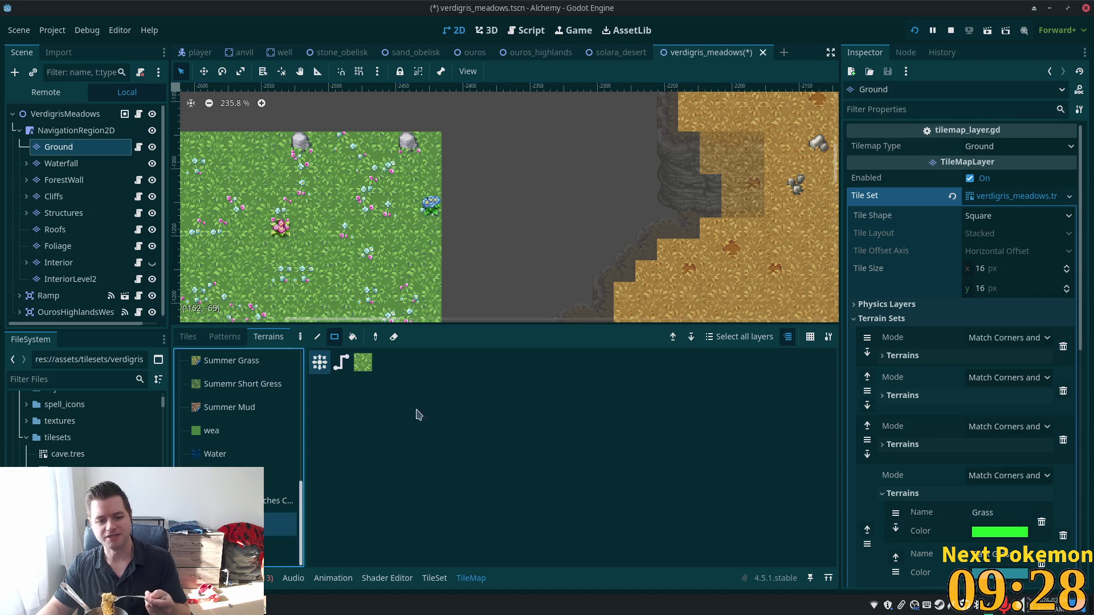
pyautogui.scroll(-3, 535, 302)
pyautogui.scroll(1, 528, 179)
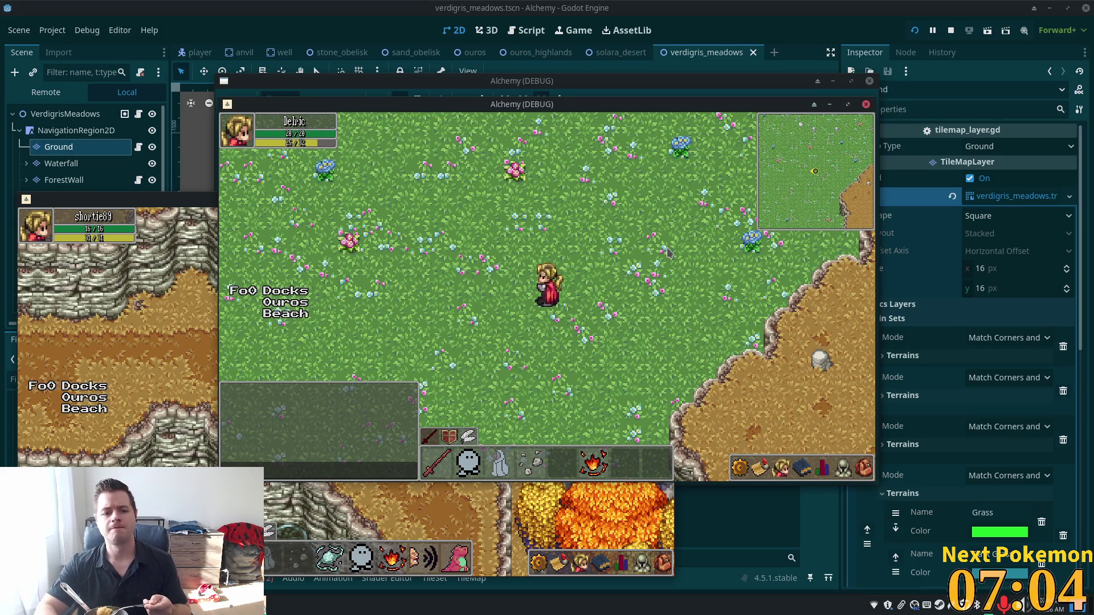
# Step: Walk the character south in the debug game to where the grass meets the cliff-edged dirt
pyautogui.press('Down')
pyautogui.press('Down')
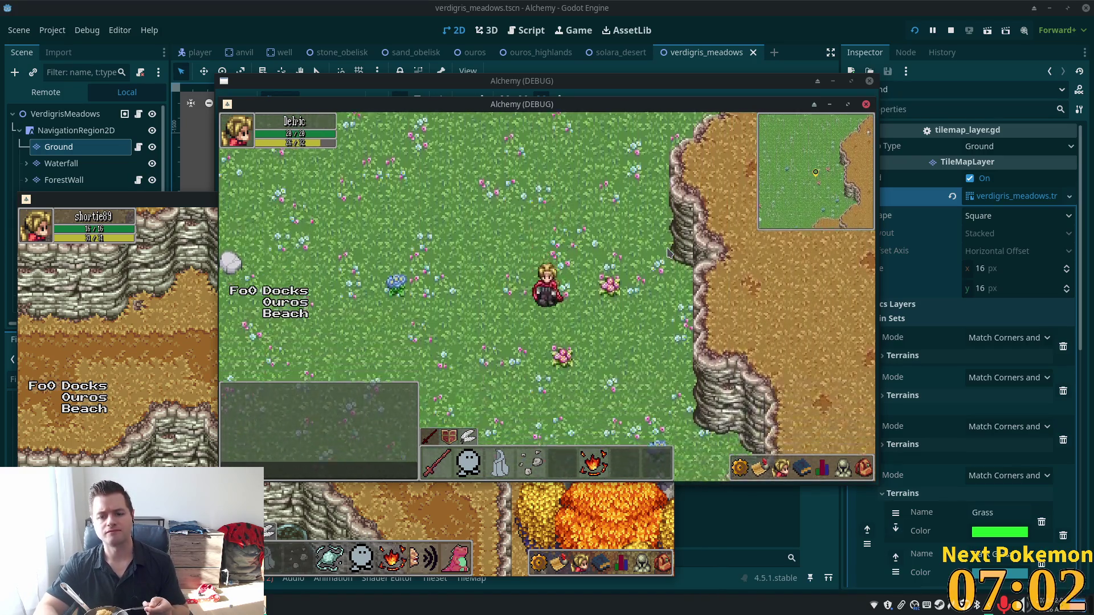
pyautogui.press('Down')
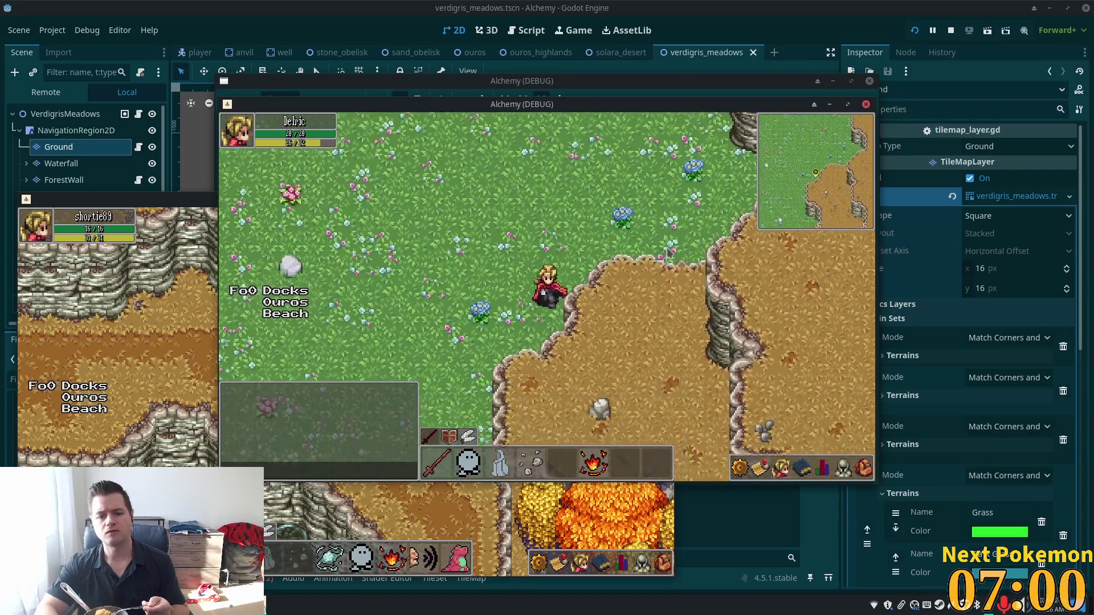
pyautogui.press('Down')
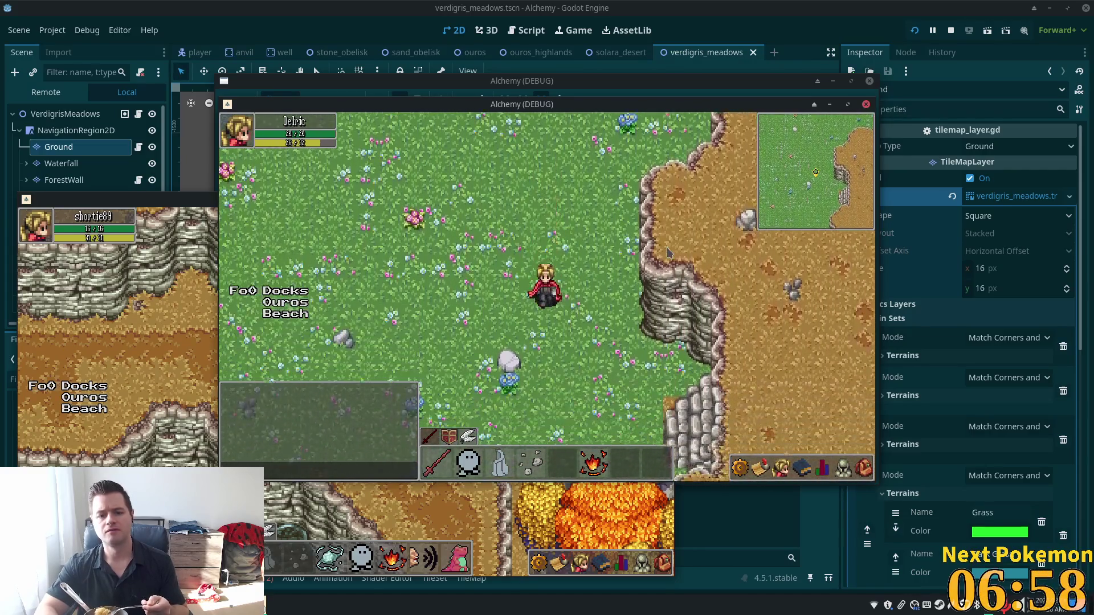
# Step: Back in the editor, frame the grass-to-dirt border and select the ForestWall layer
pyautogui.click(733, 7)
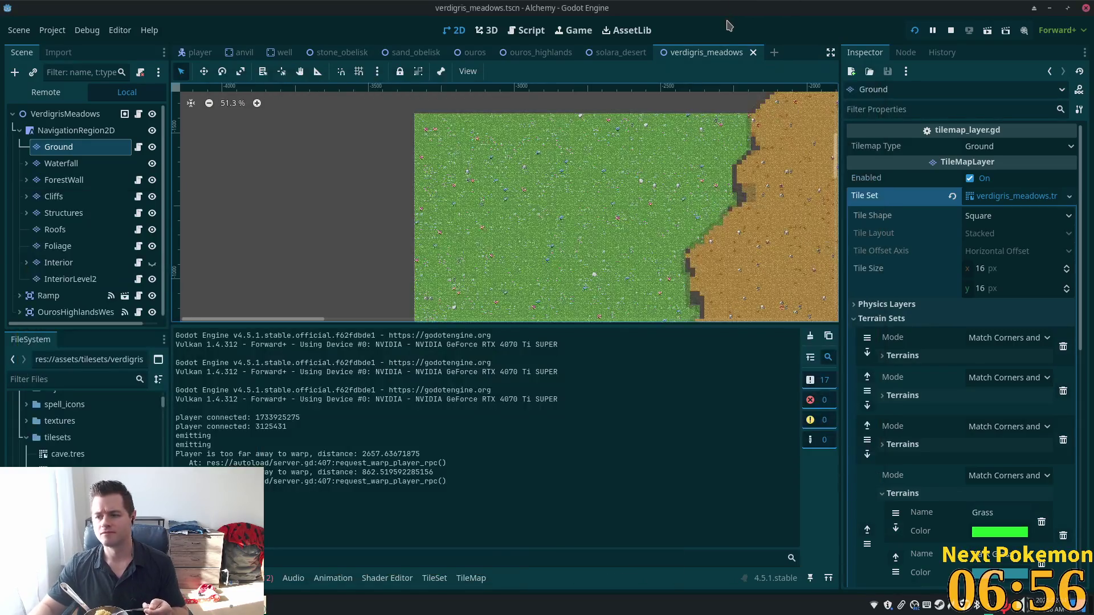
pyautogui.scroll(2, 726, 279)
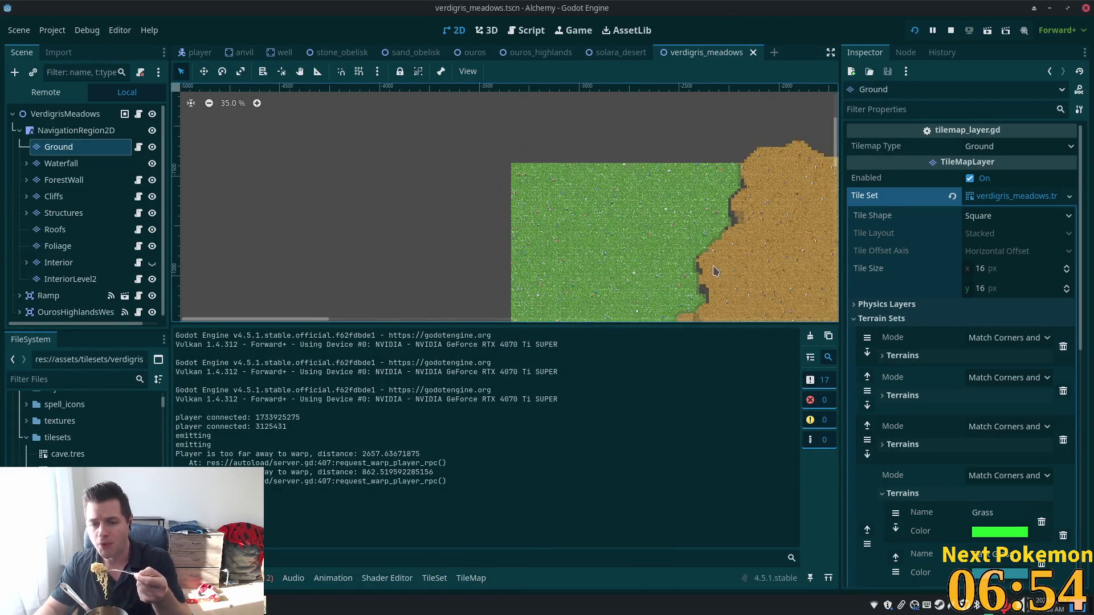
pyautogui.moveTo(726, 278); pyautogui.dragTo(615, 188)
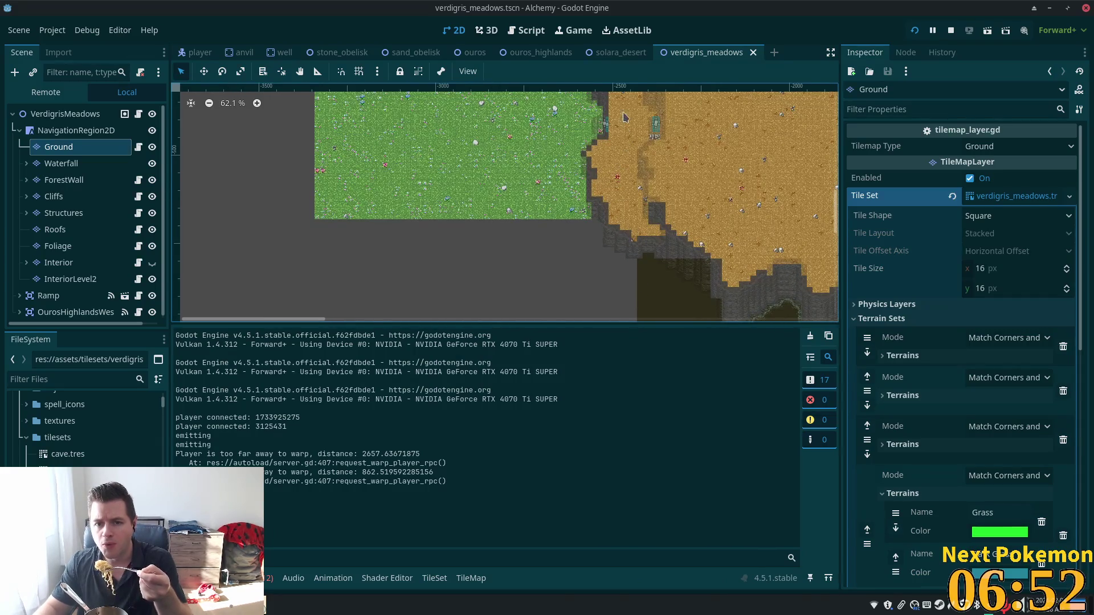
pyautogui.scroll(6, 615, 188)
pyautogui.click(62, 180)
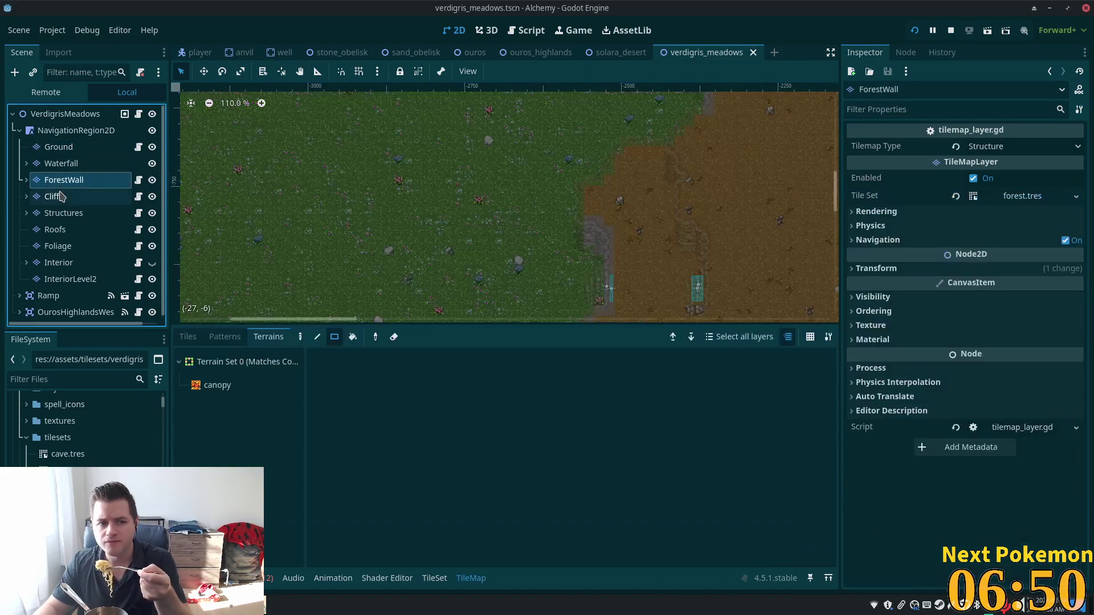
# Step: Select the Cliffs layer, zoom into the stone cliff edge and show its tile palette
pyautogui.click(54, 197)
pyautogui.scroll(4, 625, 268)
pyautogui.scroll(9, 626, 268)
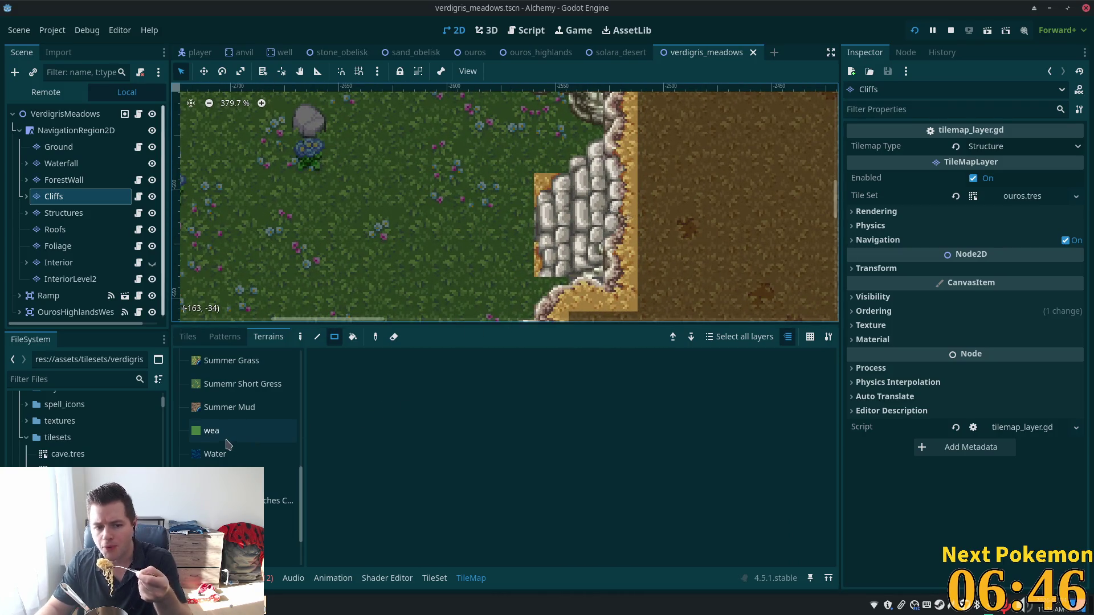
pyautogui.click(185, 340)
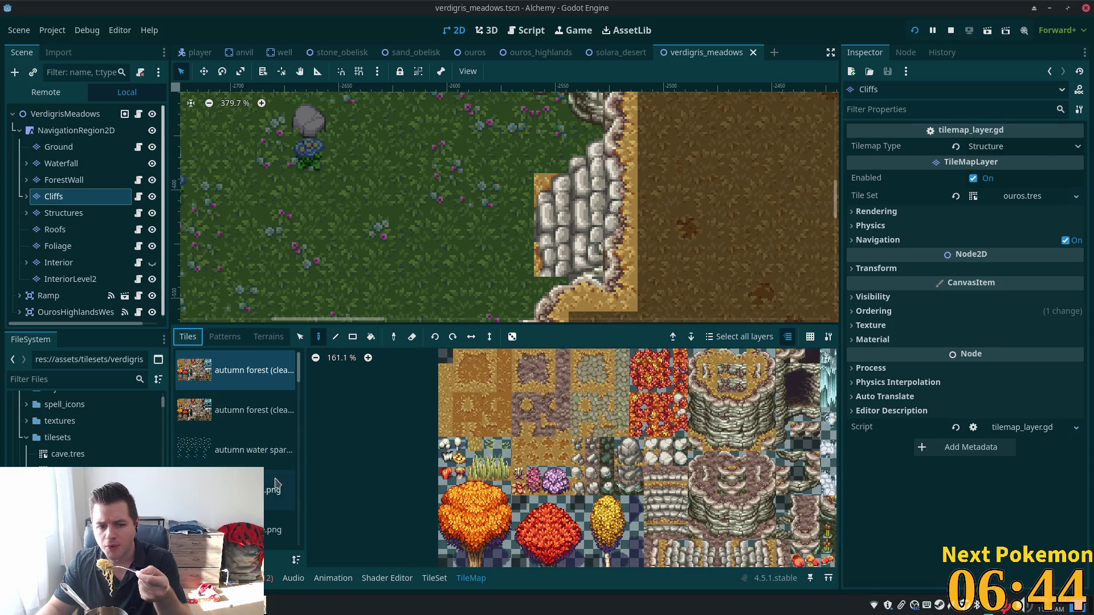
pyautogui.scroll(-3, 262, 482)
pyautogui.scroll(-5, 264, 481)
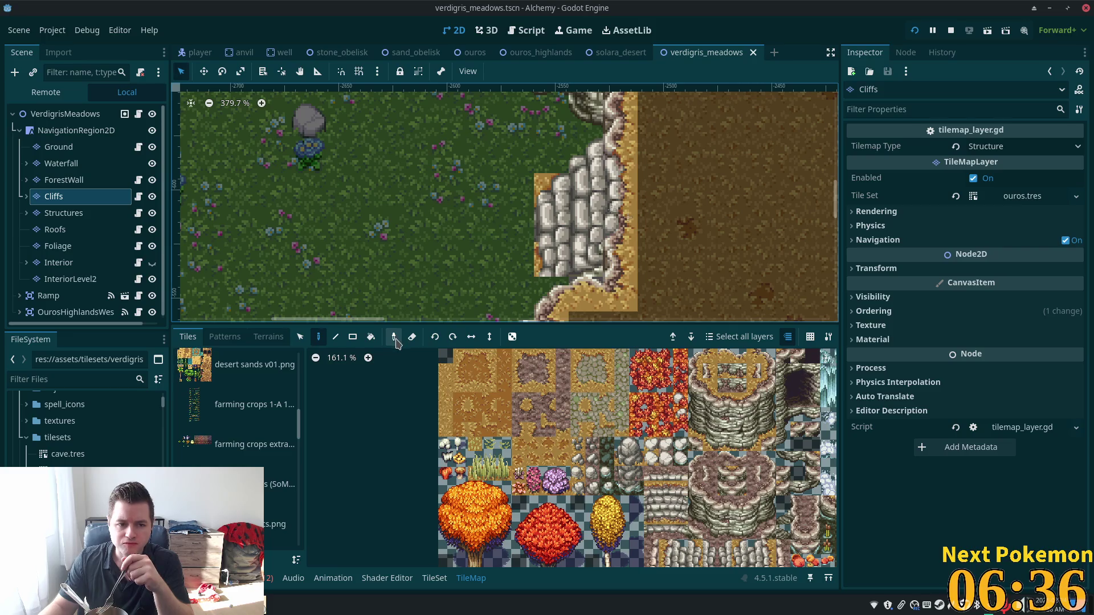
# Step: Expand the Cliffs layer's ouros.tres Tile Set settings in the Inspector
pyautogui.click(1032, 196)
pyautogui.click(1034, 200)
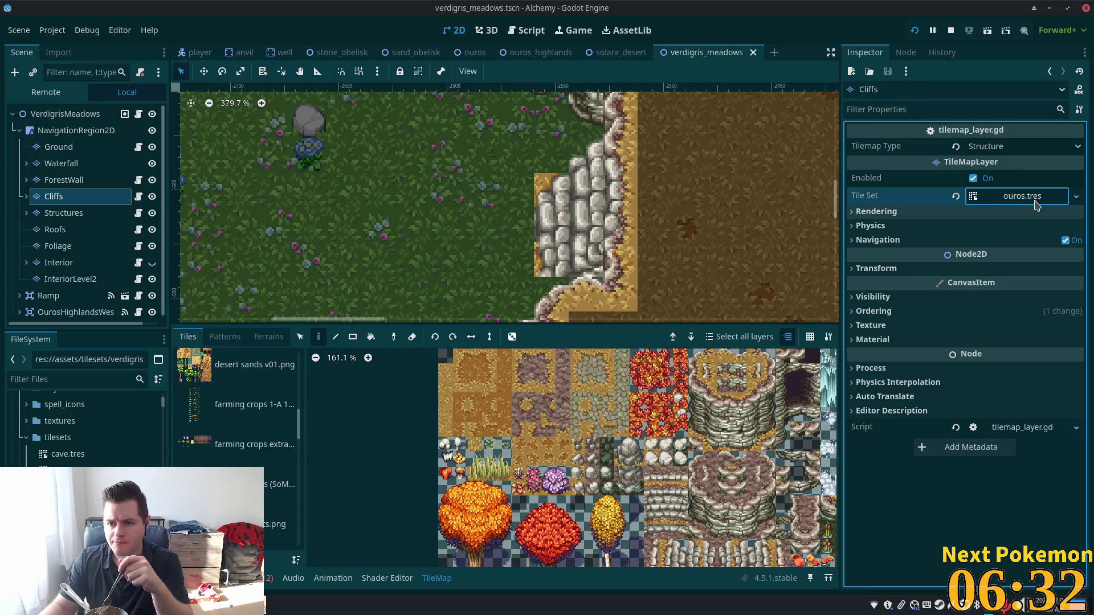
pyautogui.click(973, 199)
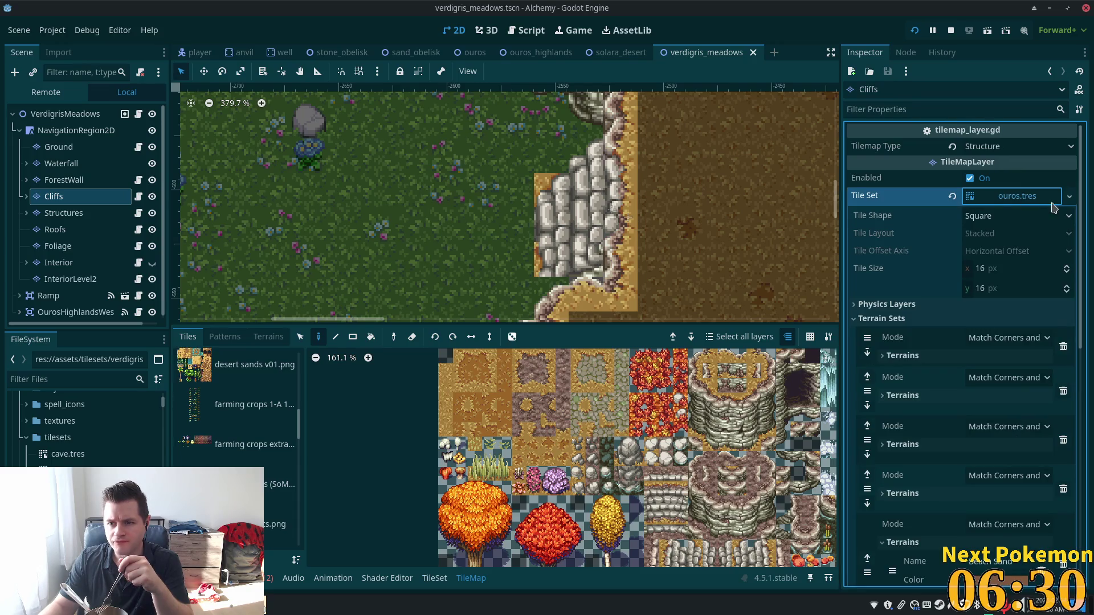
# Step: Load verdigris_meadows.tres as the Cliffs layer's Tile Set, replacing ouros.tres
pyautogui.click(1069, 196)
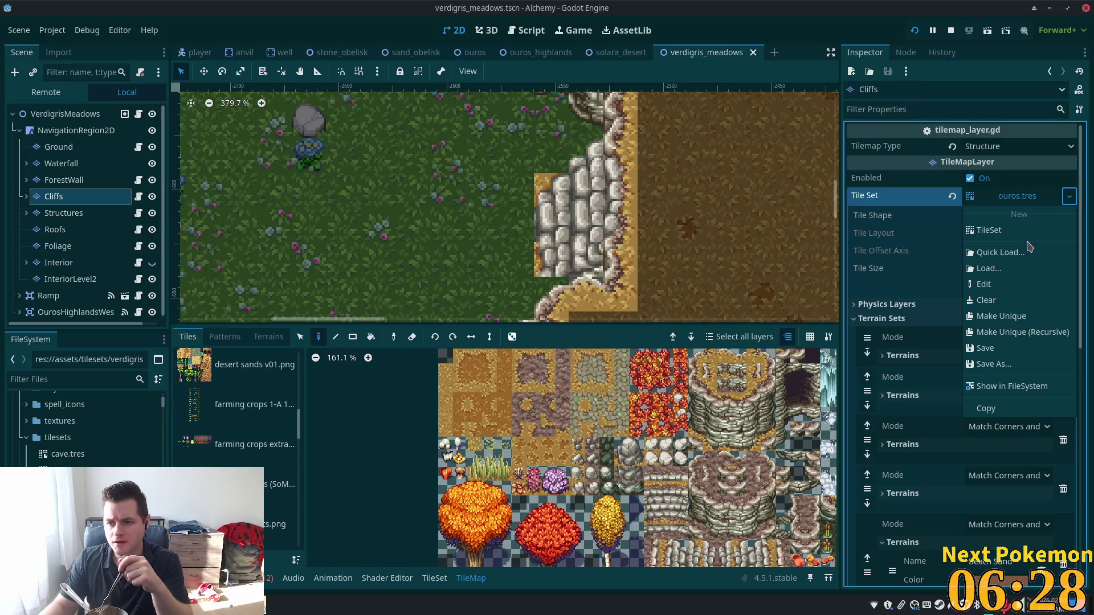
pyautogui.click(1010, 252)
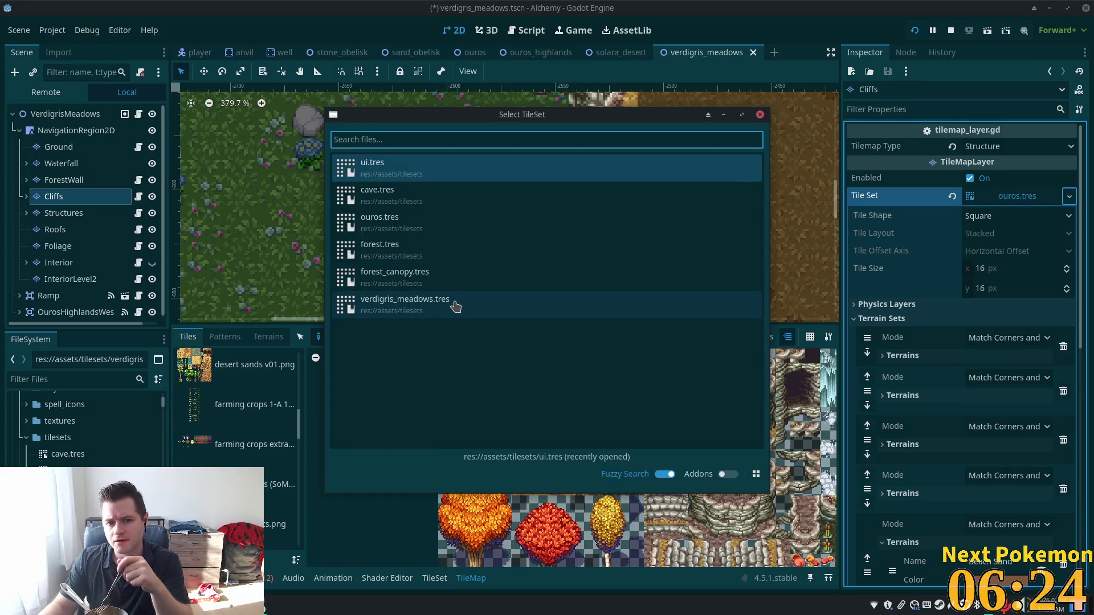
pyautogui.click(455, 302)
pyautogui.scroll(-3, 532, 219)
pyautogui.scroll(-8, 532, 219)
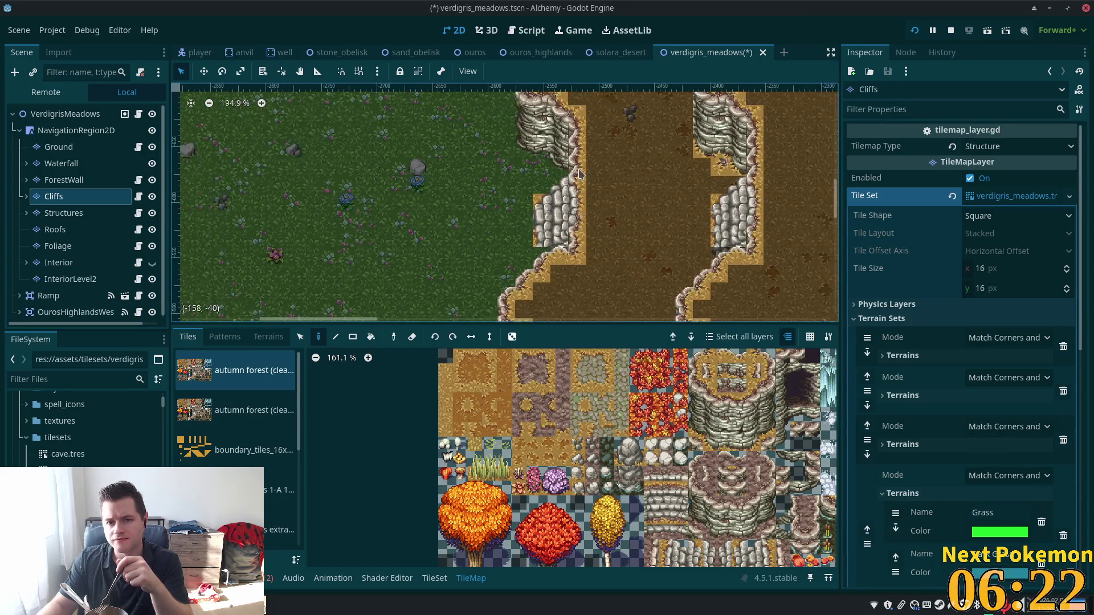
# Step: Pan to the cliffs and switch the tile palette to the spring forest.png atlas
pyautogui.moveTo(533, 101)
pyautogui.mouseDown()
pyautogui.moveTo(254, 173)
pyautogui.moveTo(393, 188)
pyautogui.moveTo(634, 291)
pyautogui.moveTo(609, 244)
pyautogui.mouseUp()
pyautogui.scroll(6, 609, 244)
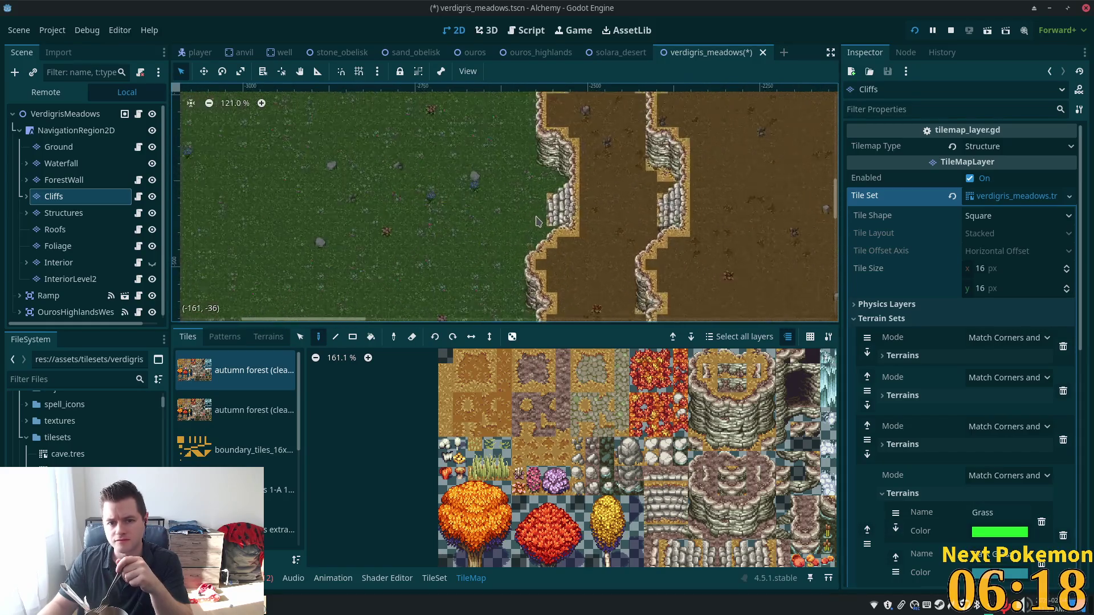
pyautogui.scroll(-4, 251, 460)
pyautogui.click(240, 438)
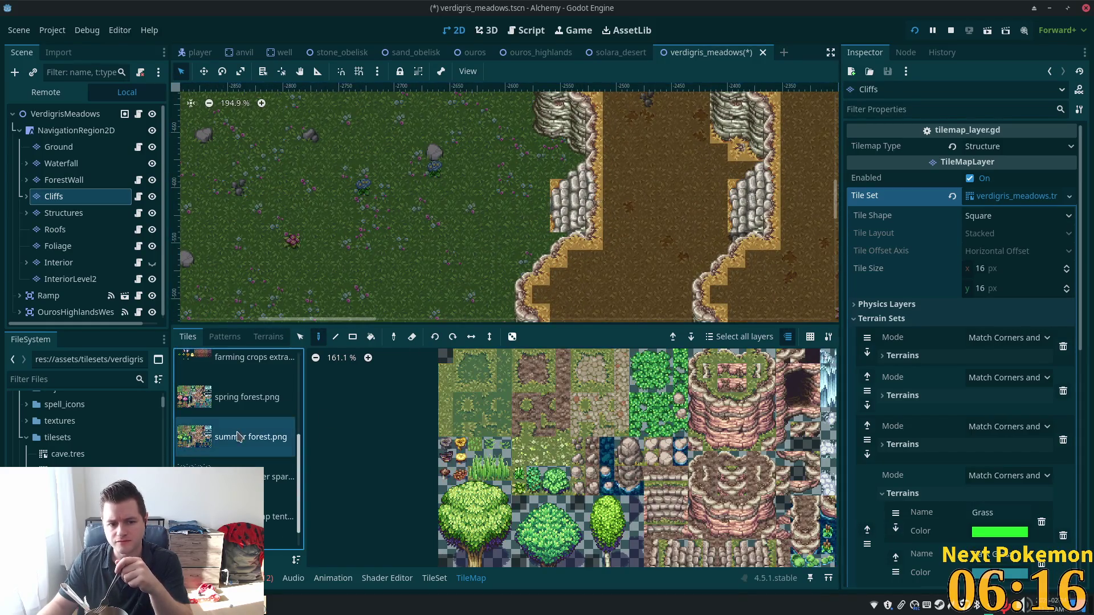
pyautogui.click(233, 413)
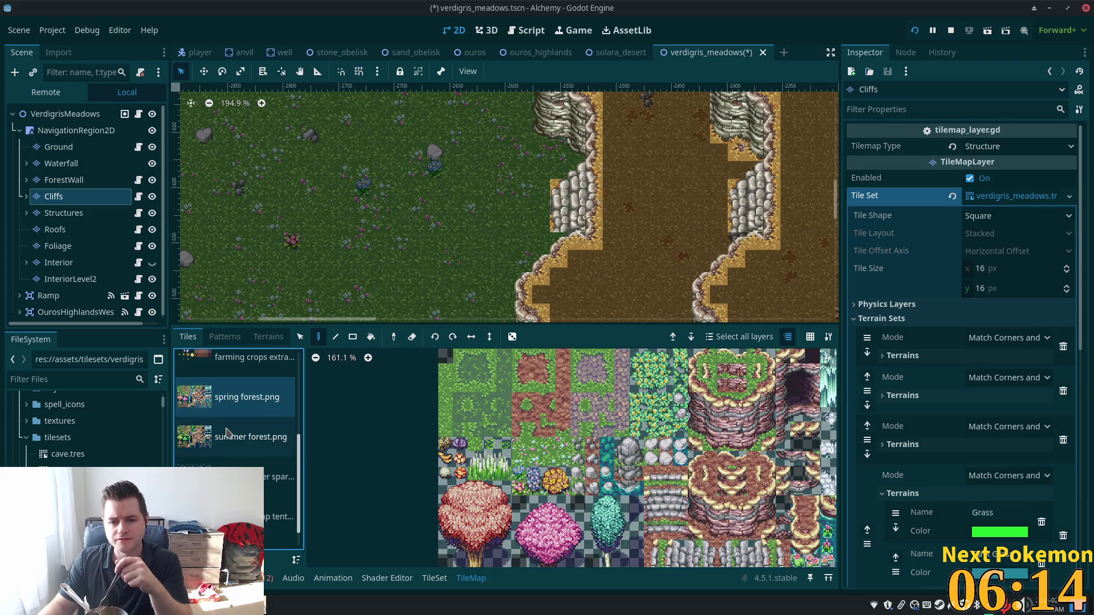
# Step: Paint three vertically stacked grass-edged cliff tiles beside the meadow
pyautogui.moveTo(650, 459)
pyautogui.mouseDown()
pyautogui.moveTo(566, 428)
pyautogui.moveTo(543, 354)
pyautogui.mouseUp()
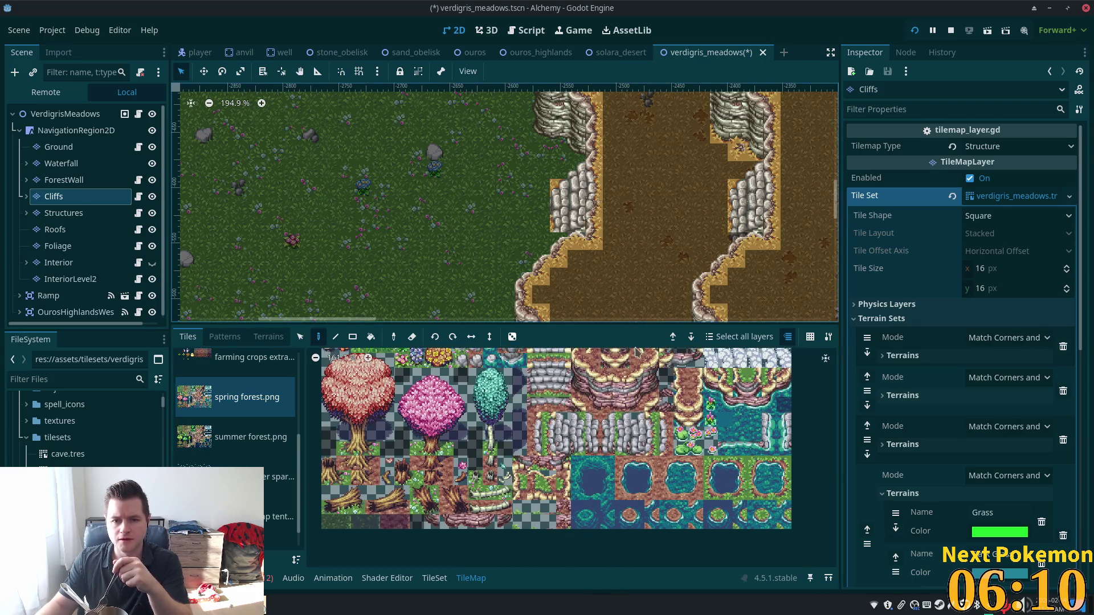
pyautogui.scroll(3, 544, 194)
pyautogui.scroll(4, 544, 194)
pyautogui.moveTo(622, 419); pyautogui.dragTo(622, 448)
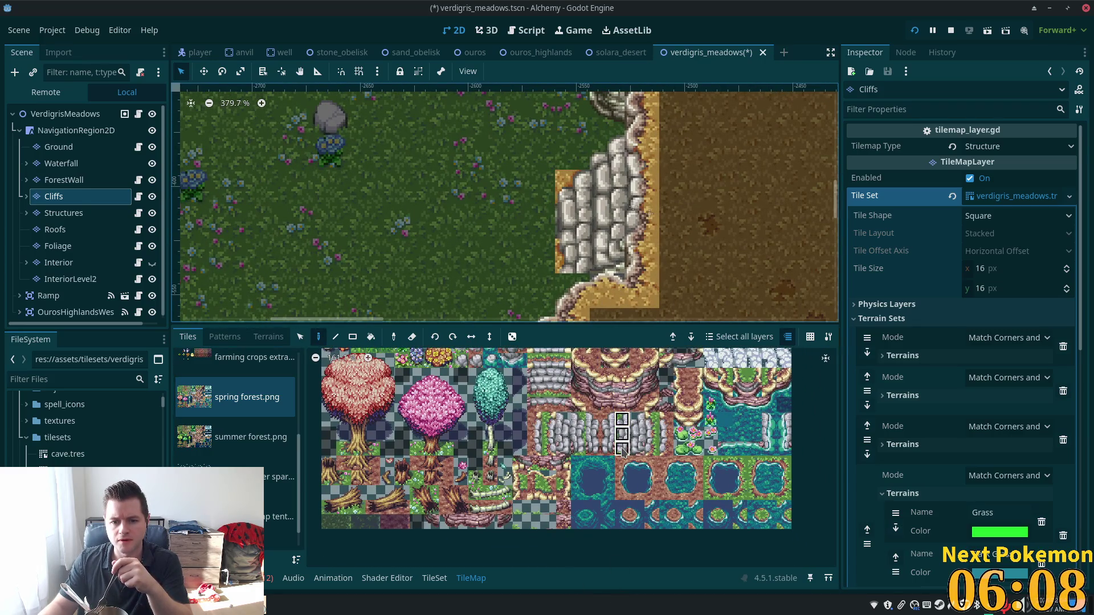
pyautogui.click(572, 222)
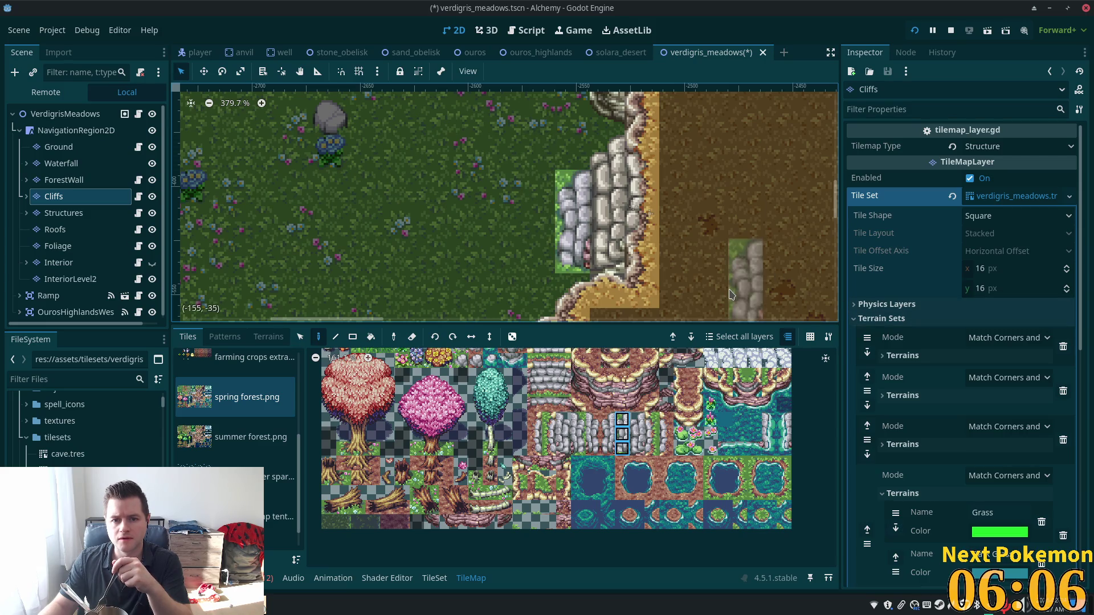
pyautogui.click(66, 114)
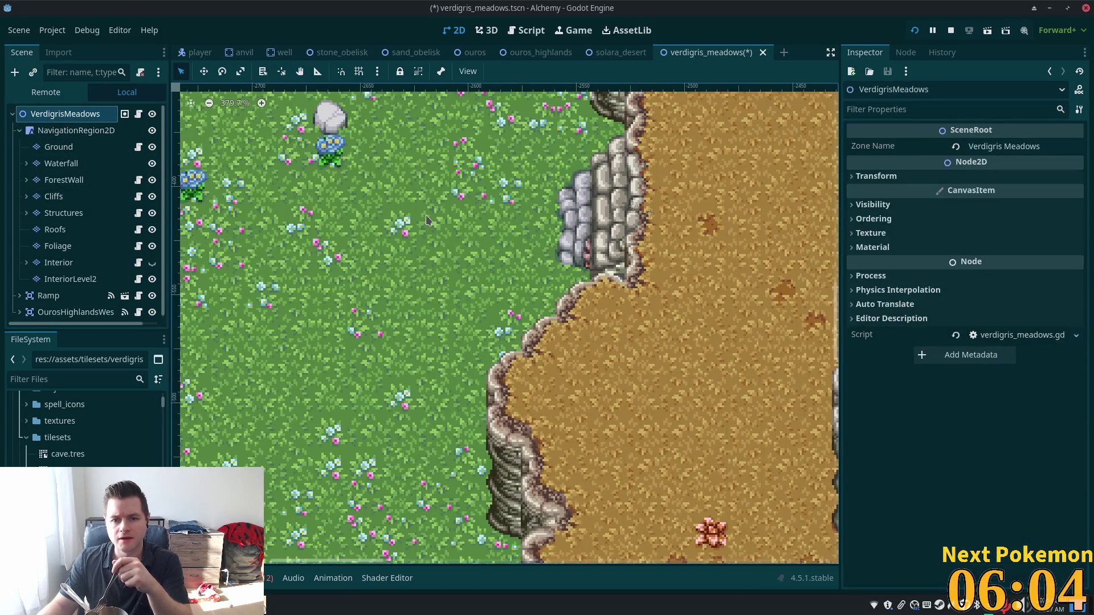
# Step: Zoom into the cliff and select the Cliffs layer to show its tiles
pyautogui.scroll(-3, 429, 221)
pyautogui.scroll(7, 429, 221)
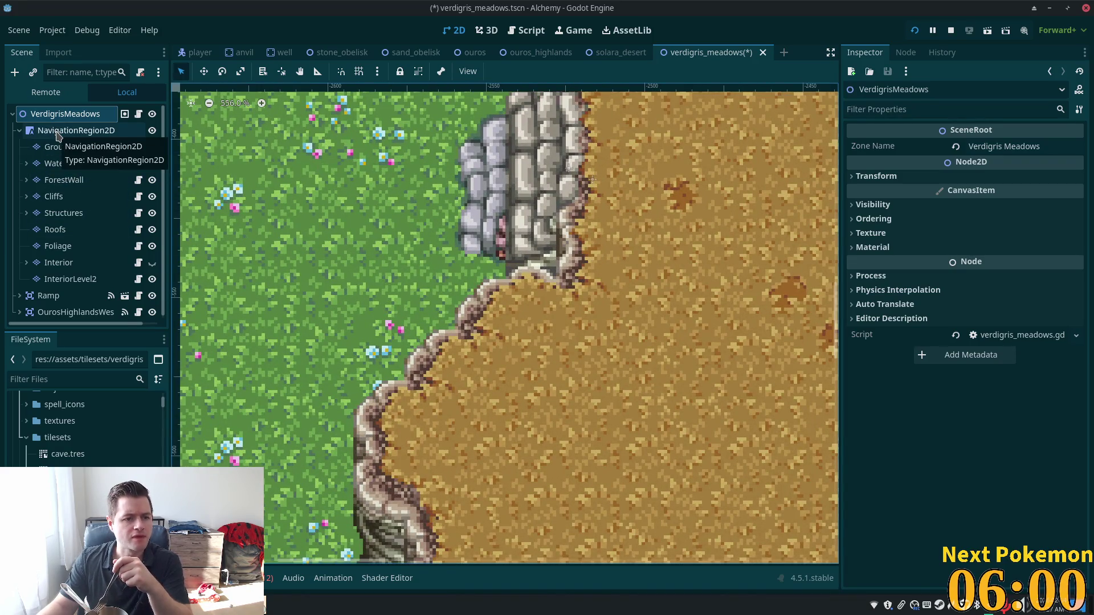
pyautogui.click(73, 196)
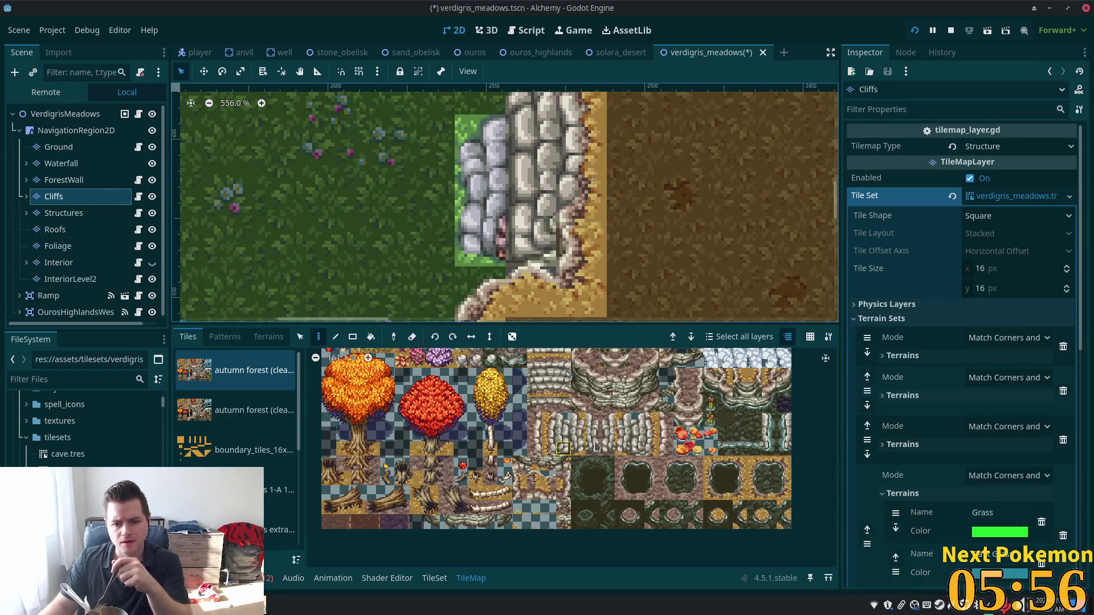
# Step: Pick the single middle stone tile from spring forest.png and paint it below the new cliff column
pyautogui.scroll(1, 606, 453)
pyautogui.scroll(-3, 250, 433)
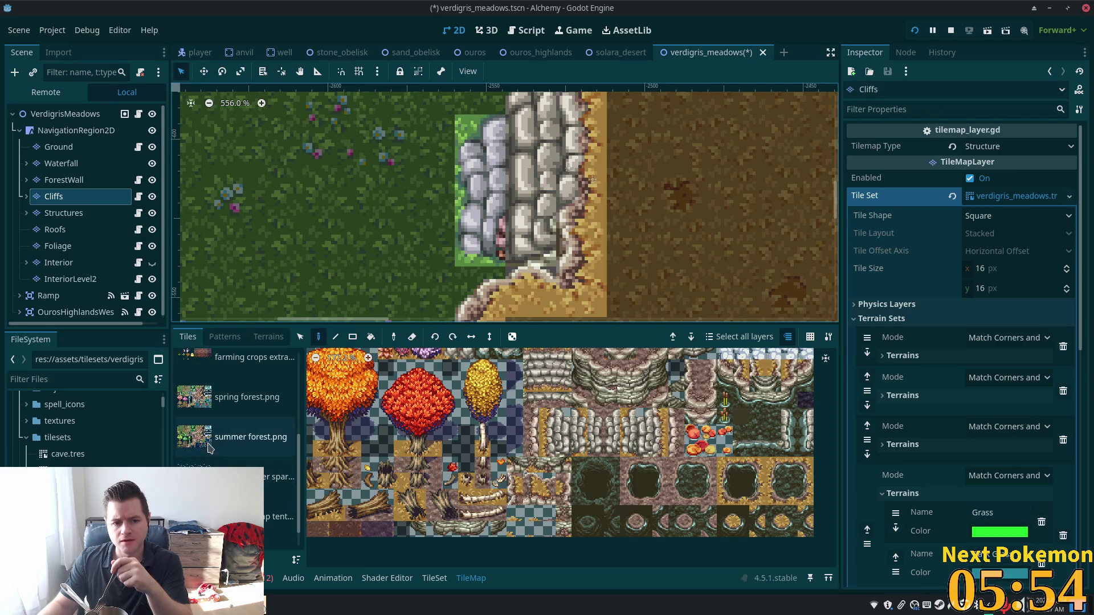
pyautogui.click(251, 436)
pyautogui.click(251, 397)
pyautogui.scroll(3, 606, 413)
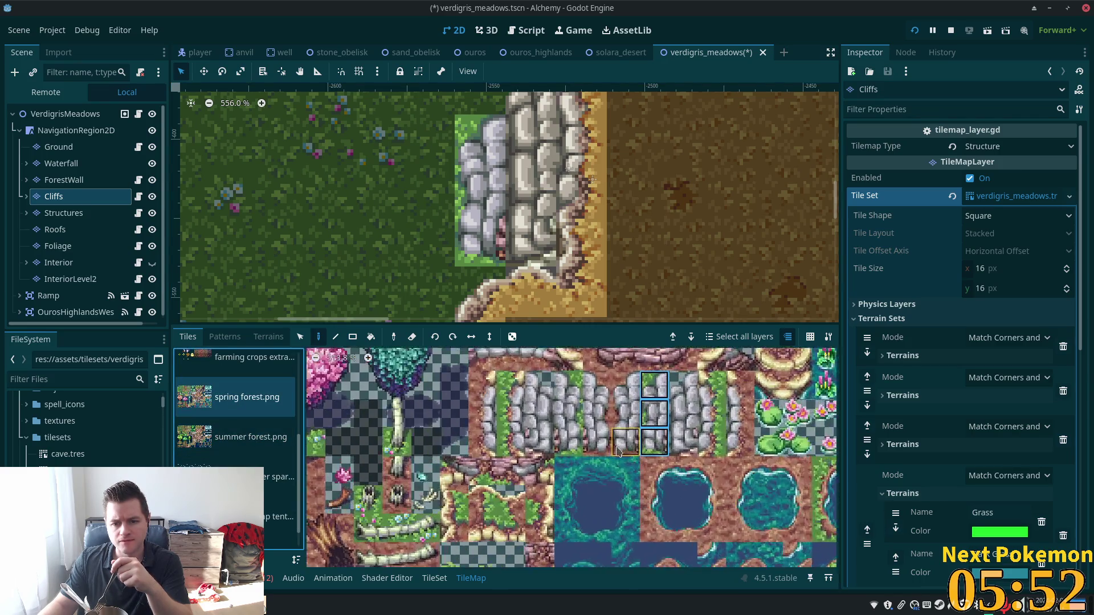
pyautogui.scroll(1, 644, 439)
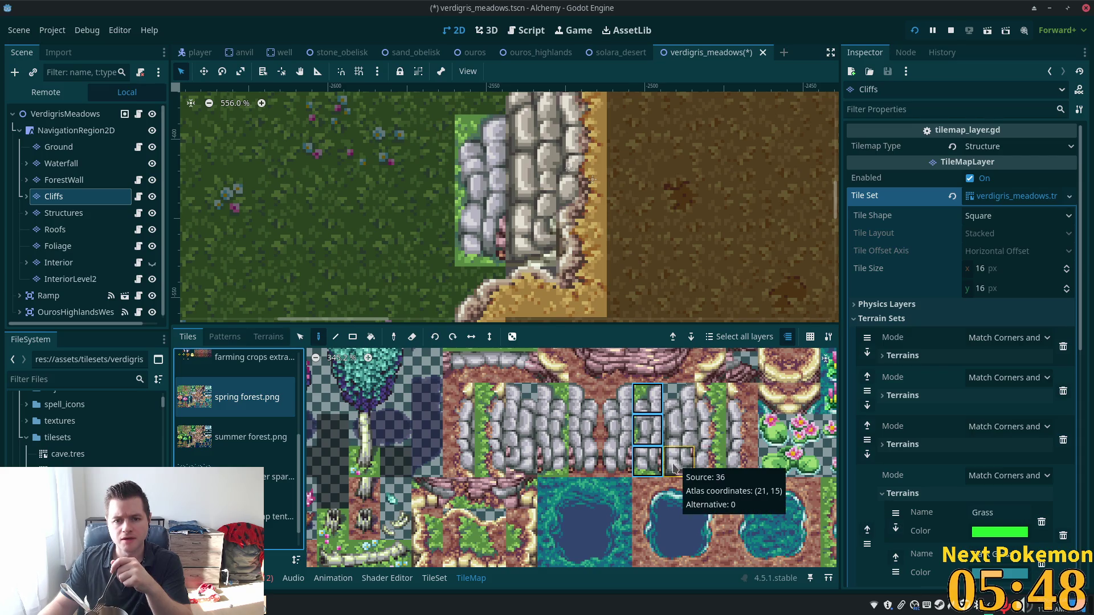
pyautogui.click(644, 432)
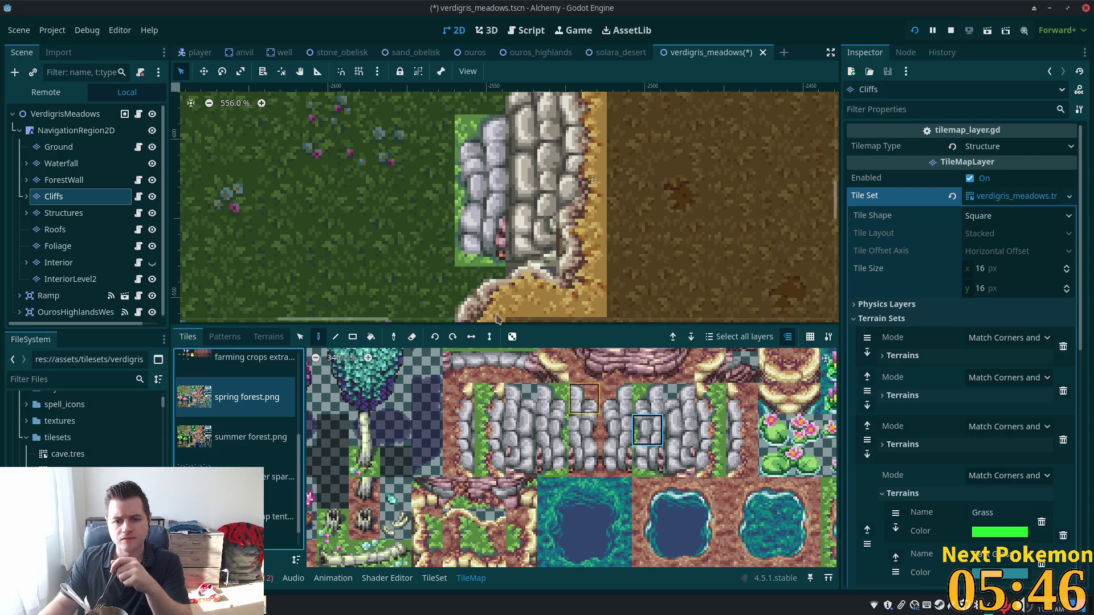
pyautogui.click(478, 265)
pyautogui.click(483, 286)
pyautogui.click(66, 115)
pyautogui.scroll(-7, 398, 270)
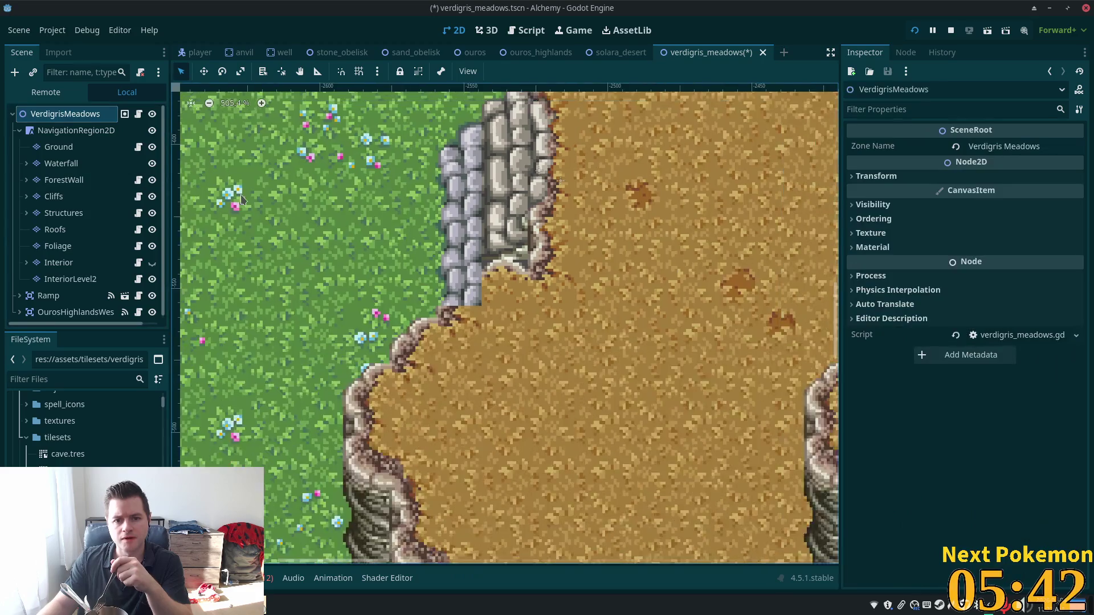
pyautogui.hscroll(-5, 398, 269)
pyautogui.scroll(3, 398, 270)
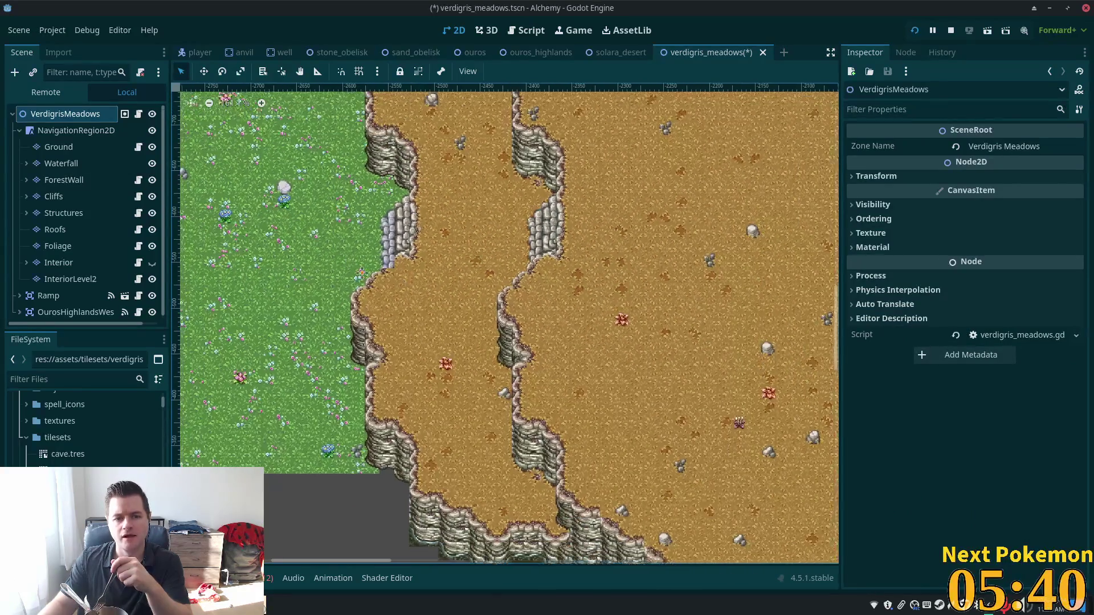
pyautogui.scroll(3, 482, 308)
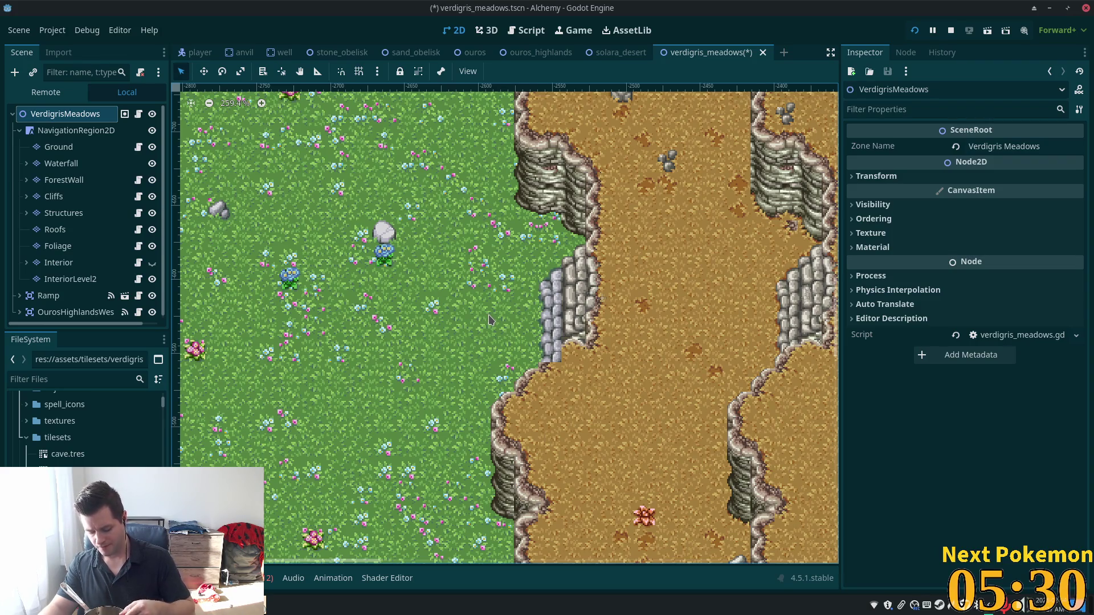
pyautogui.scroll(1, 489, 320)
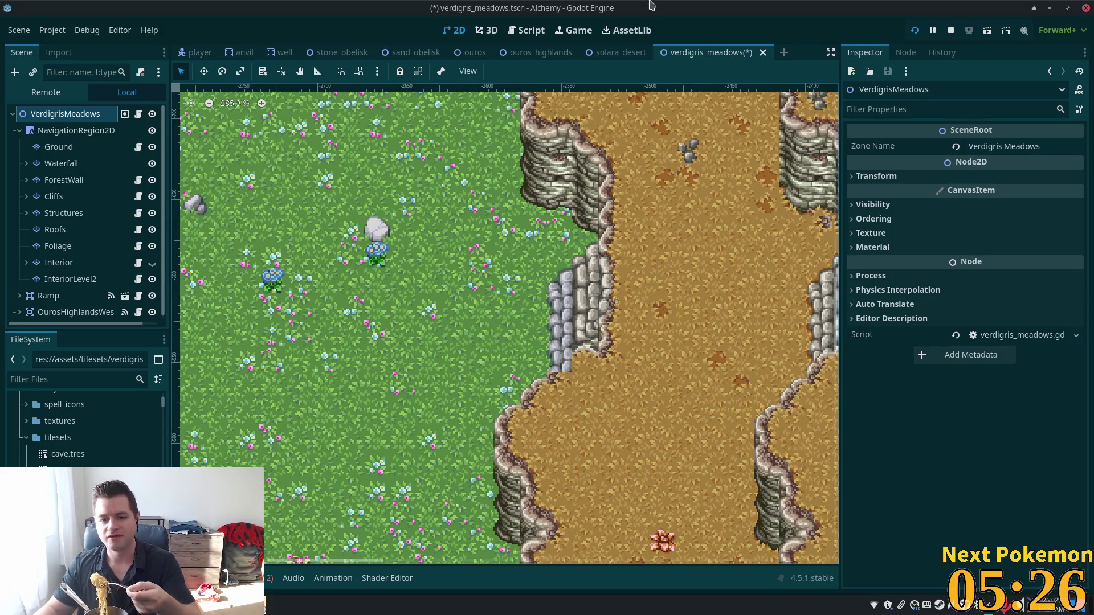
pyautogui.scroll(-12, 559, 336)
pyautogui.scroll(2, 541, 382)
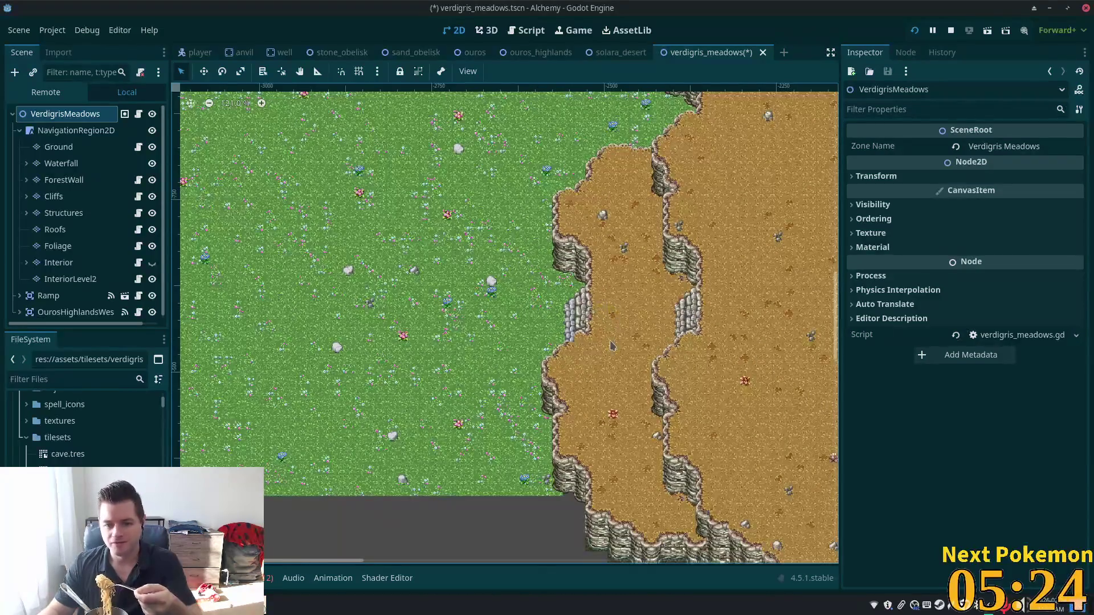
pyautogui.scroll(2, 522, 432)
pyautogui.moveTo(523, 432); pyautogui.dragTo(532, 422)
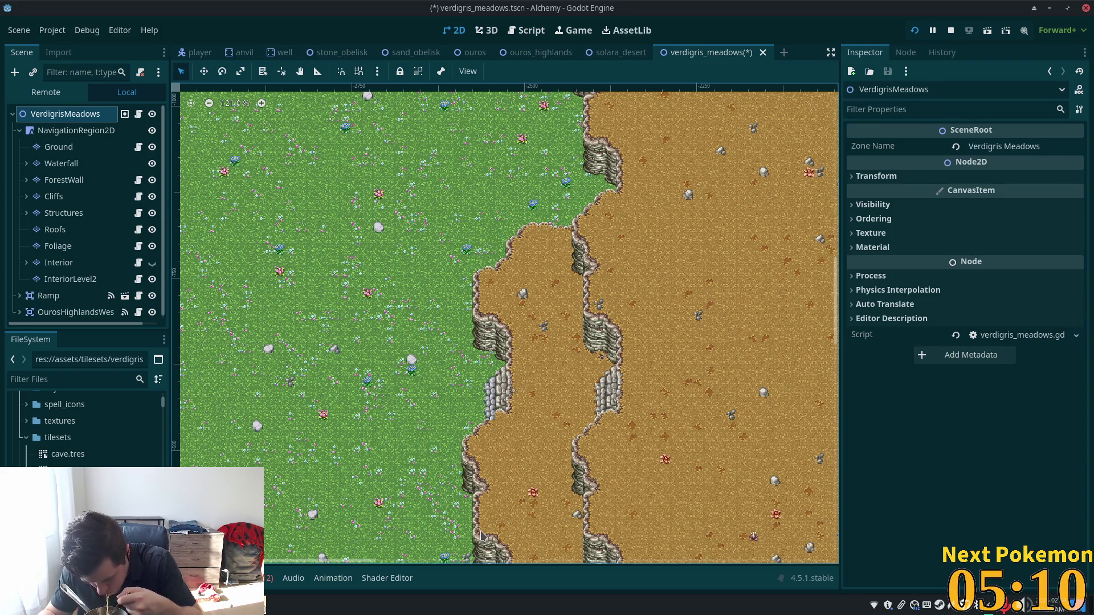
pyautogui.scroll(-1, 481, 535)
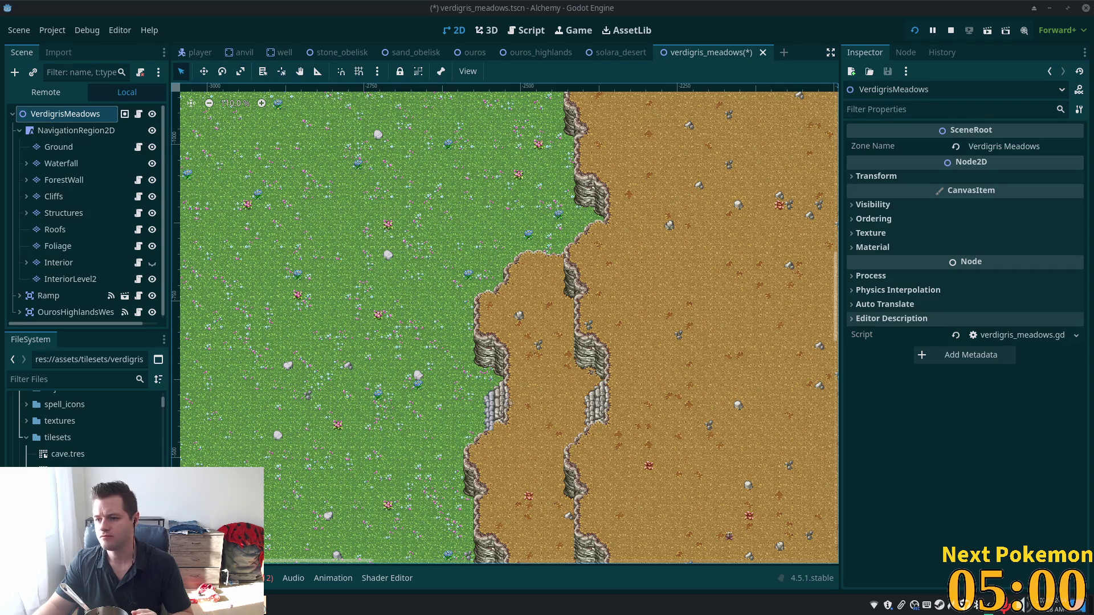
pyautogui.scroll(-6, 616, 329)
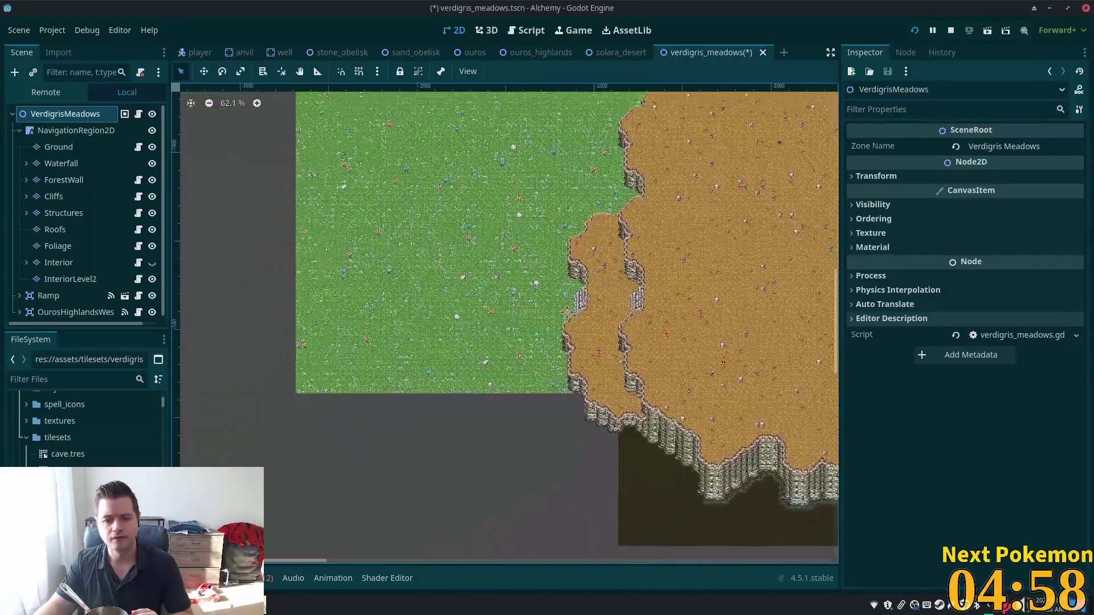
pyautogui.scroll(-1, 361, 363)
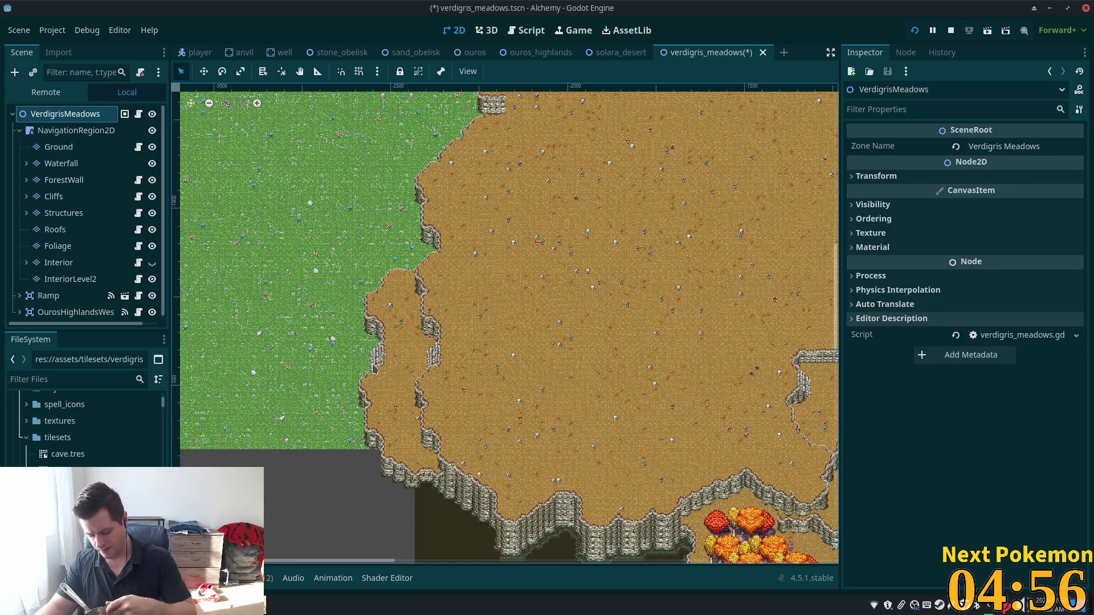
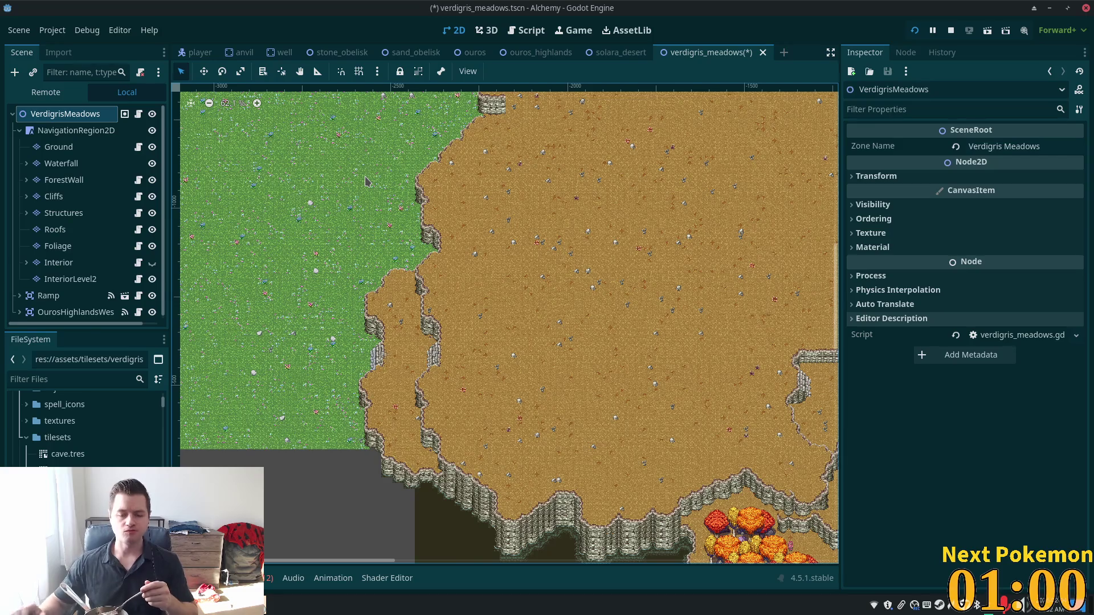
# Step: Look over the meadow's tilemap layers and select the ForestWall layer
pyautogui.scroll(-2, 506, 200)
pyautogui.moveTo(481, 214); pyautogui.dragTo(606, 395)
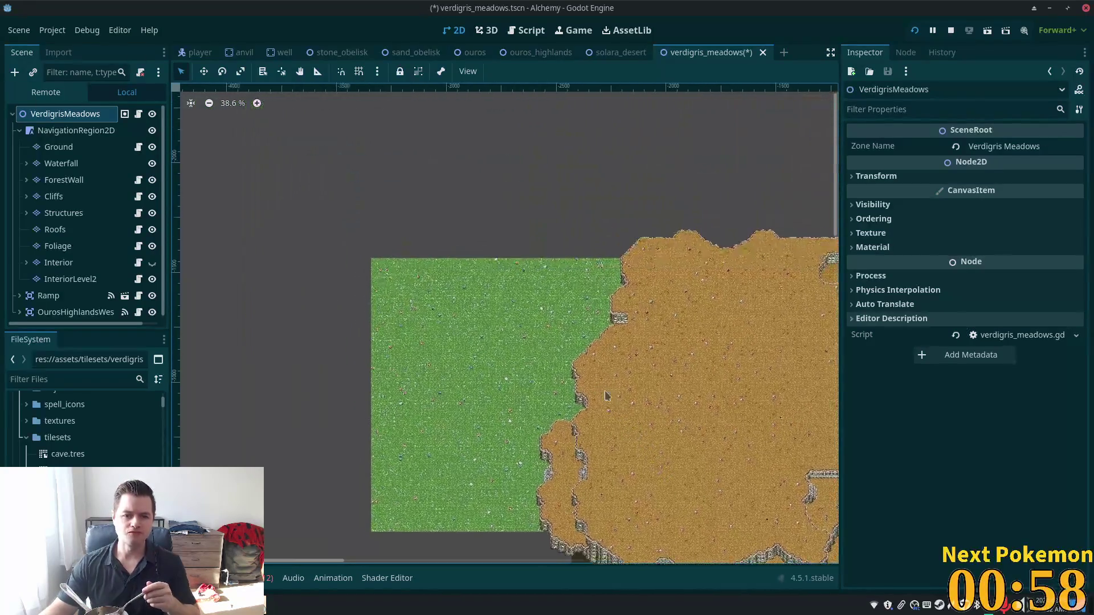
pyautogui.scroll(-2, 546, 386)
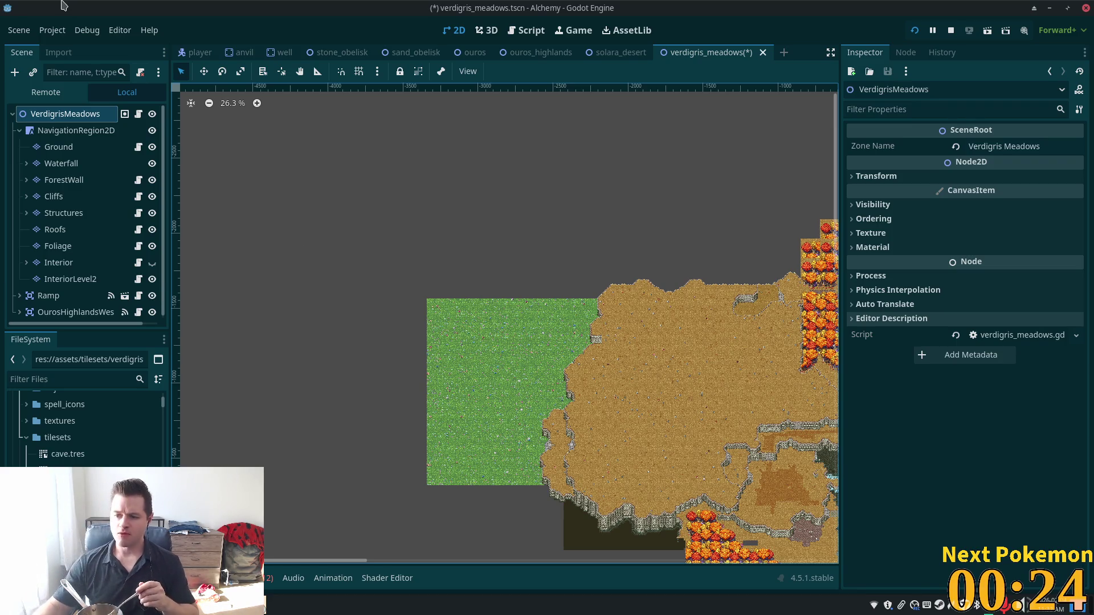
pyautogui.scroll(-2, 405, 350)
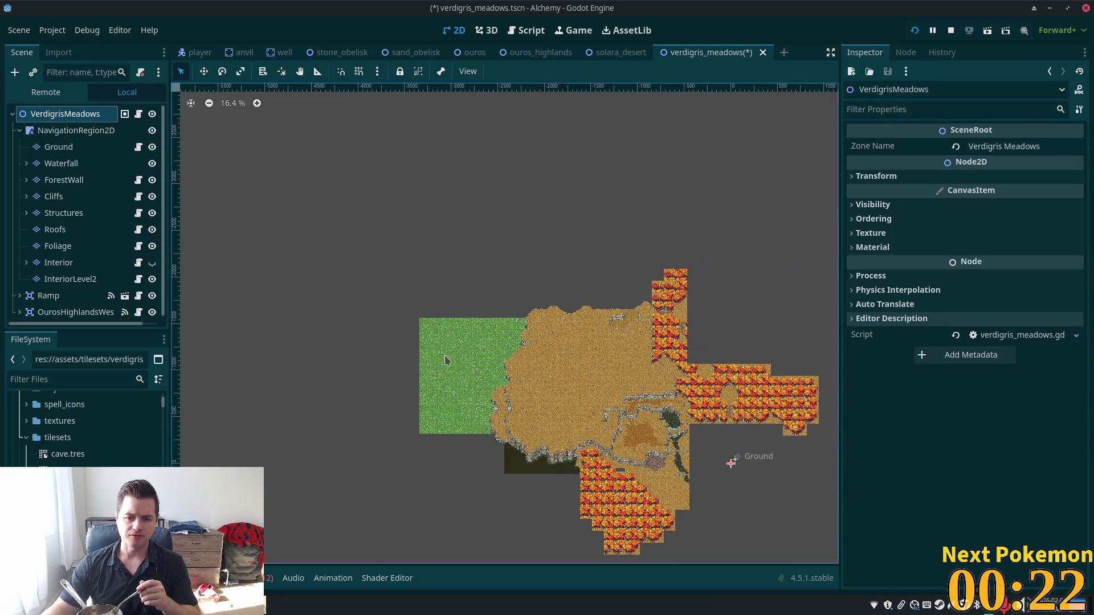
pyautogui.scroll(4, 439, 356)
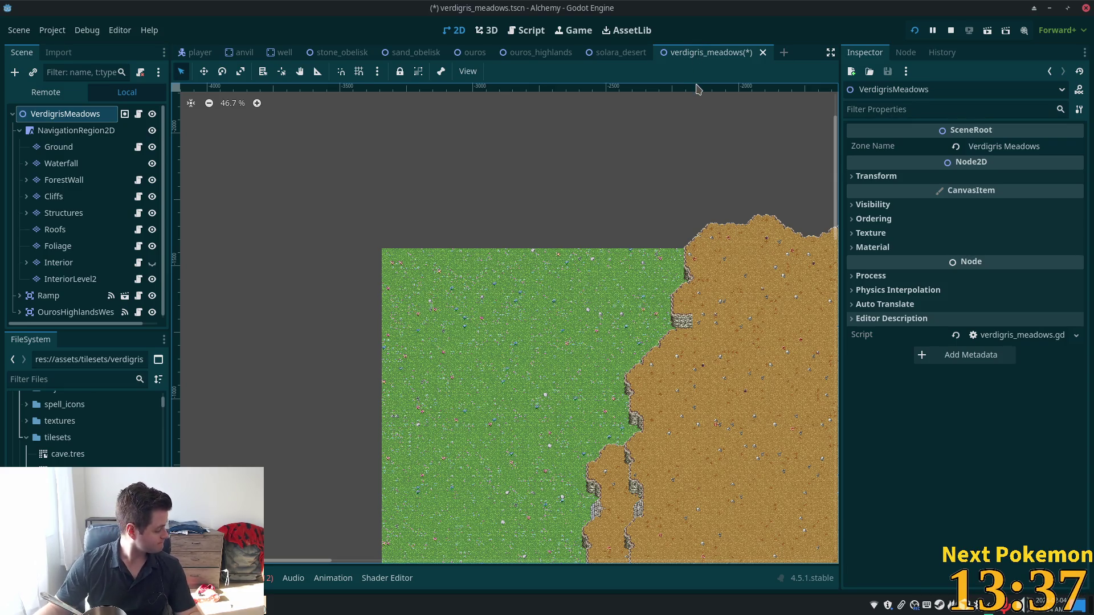
pyautogui.scroll(-3, 570, 331)
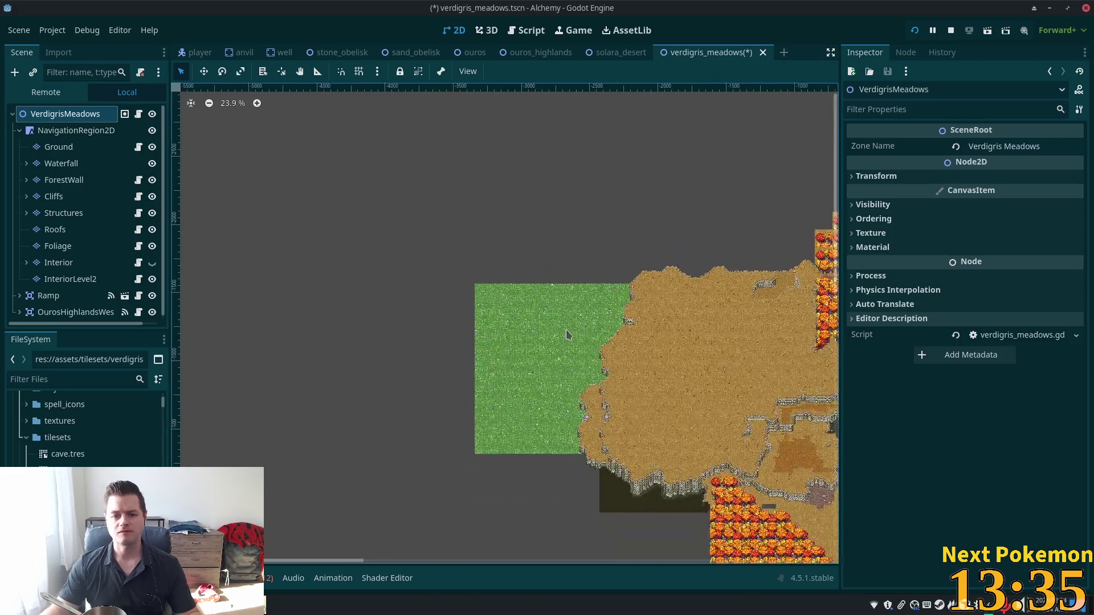
pyautogui.scroll(5, 558, 342)
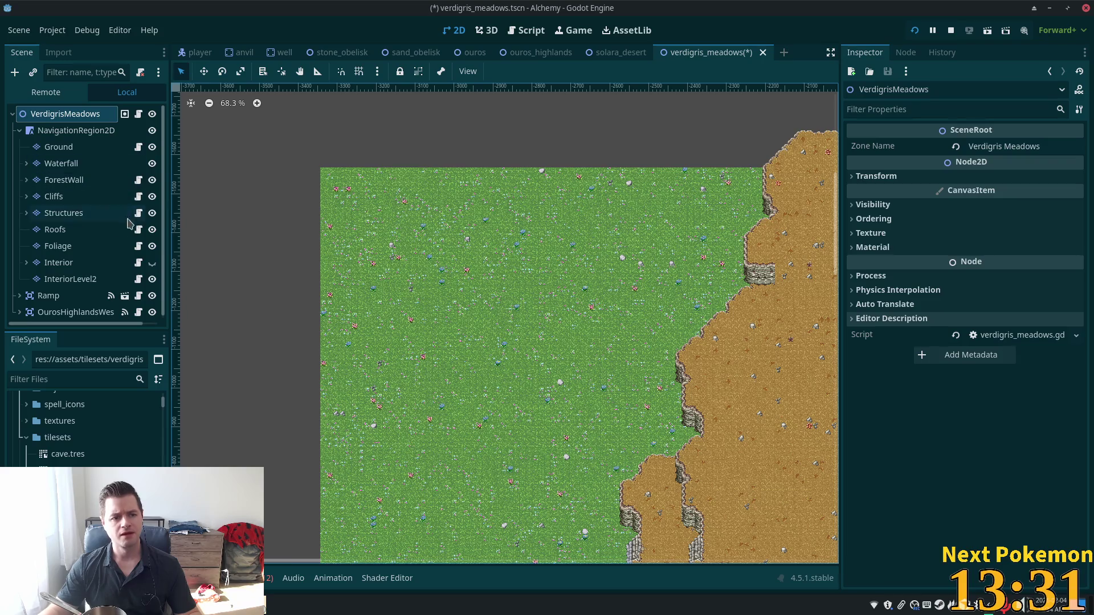
pyautogui.click(55, 229)
pyautogui.click(59, 262)
pyautogui.click(71, 279)
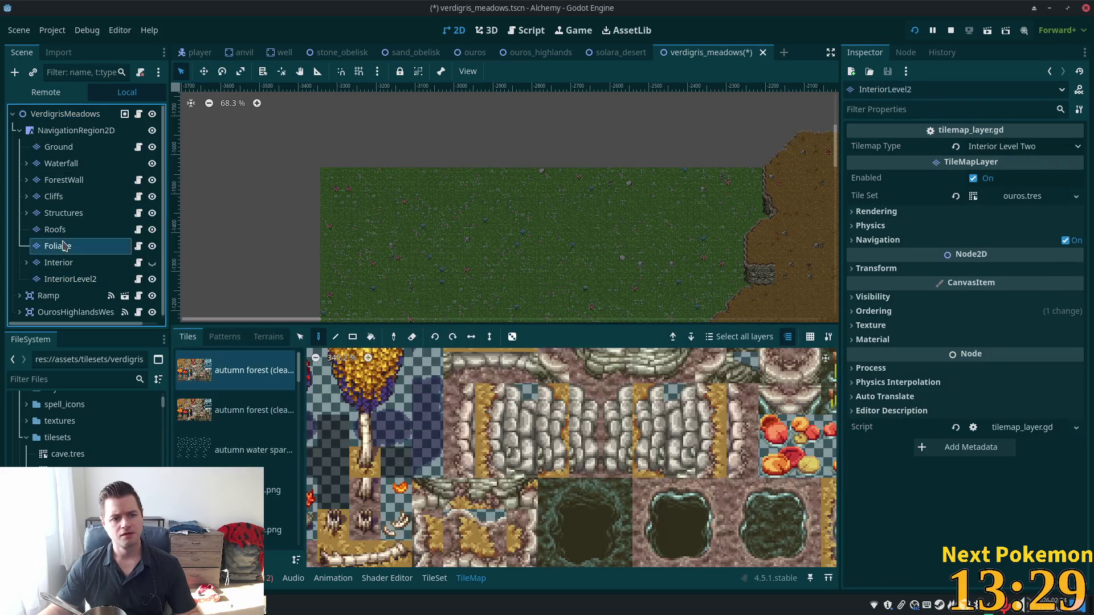
pyautogui.click(62, 245)
pyautogui.click(73, 181)
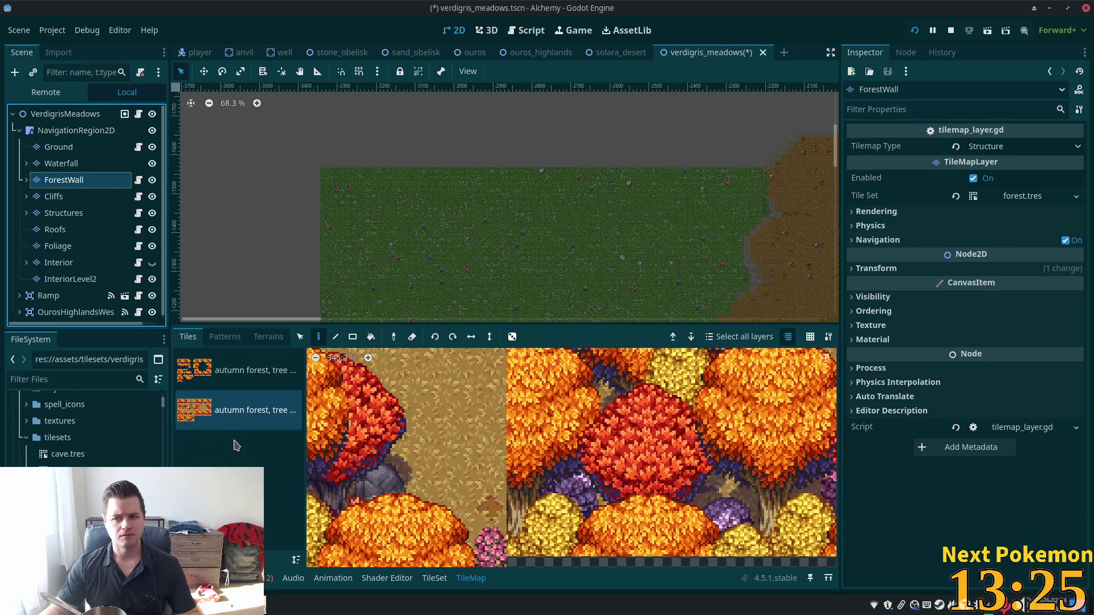
# Step: Open the forest tileset editor on the second autumn forest tile source
pyautogui.scroll(-2, 442, 307)
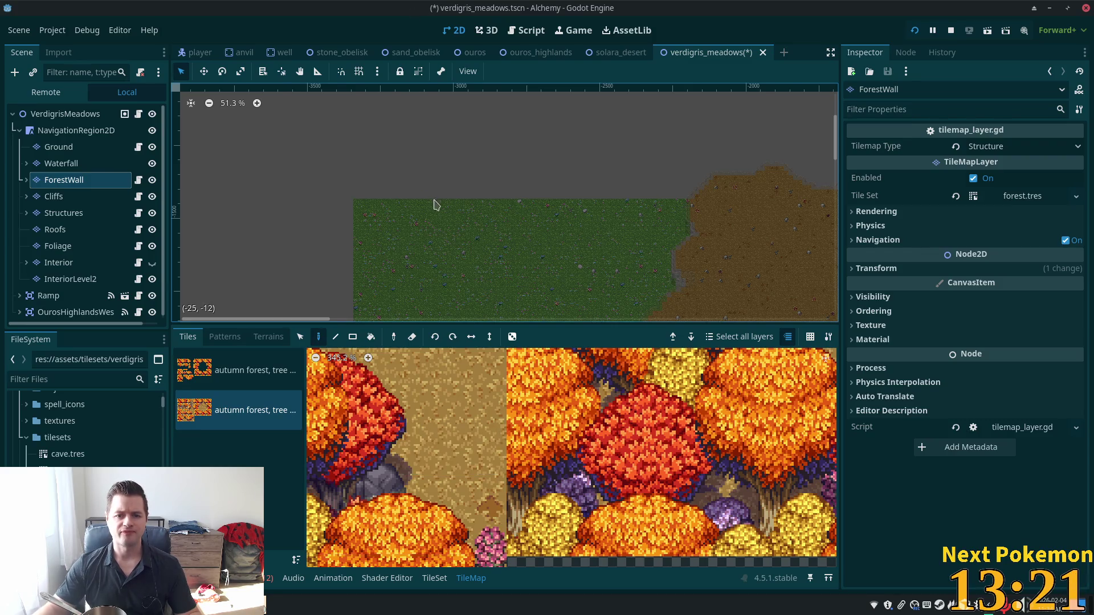
pyautogui.scroll(-1, 435, 204)
pyautogui.moveTo(391, 232)
pyautogui.mouseDown()
pyautogui.moveTo(403, 73)
pyautogui.moveTo(379, 146)
pyautogui.mouseUp()
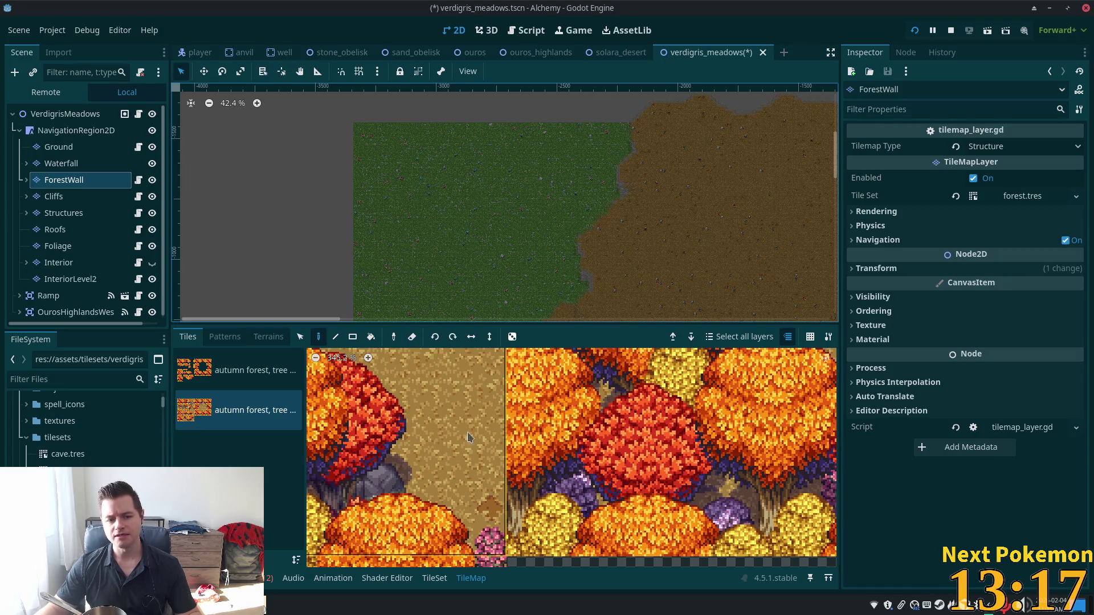
pyautogui.click(271, 399)
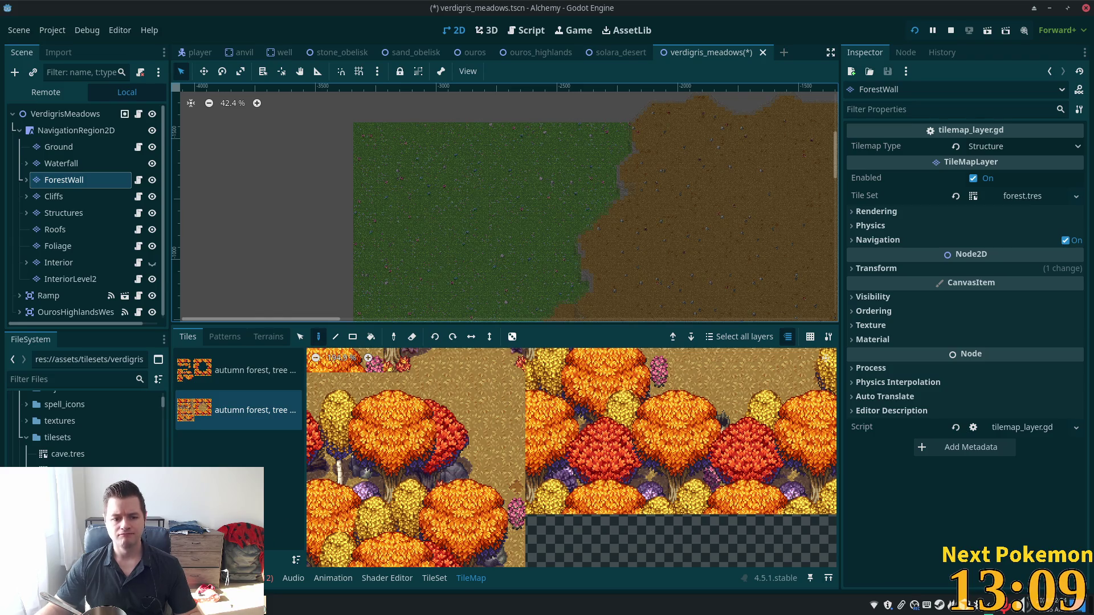
pyautogui.click(434, 578)
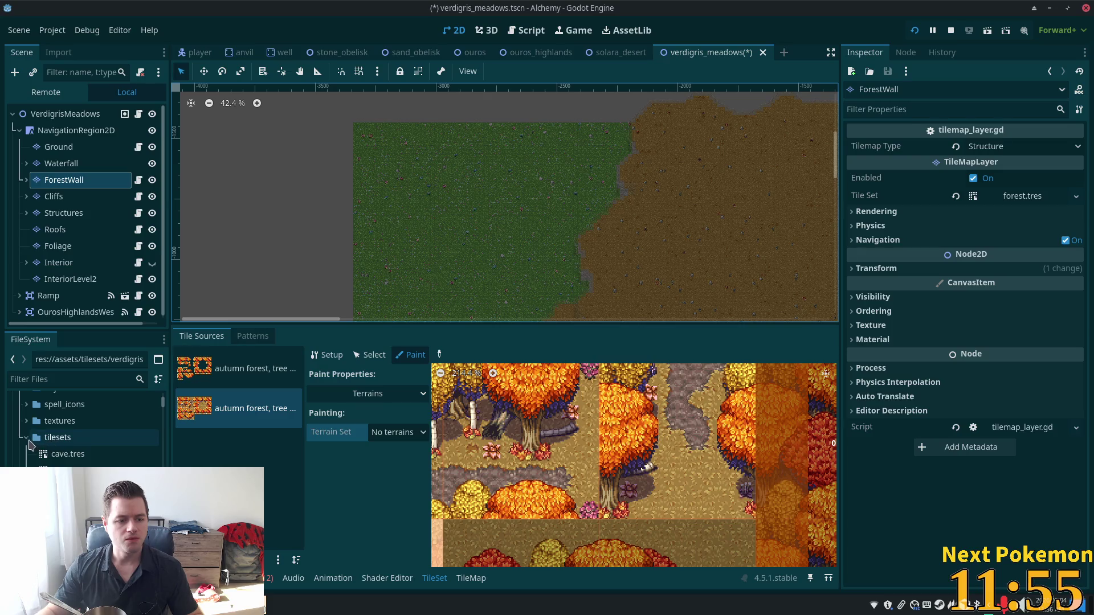
# Step: Leave the FileSystem dock and bring the file manager window to the front
pyautogui.click(28, 442)
pyautogui.scroll(5, 46, 450)
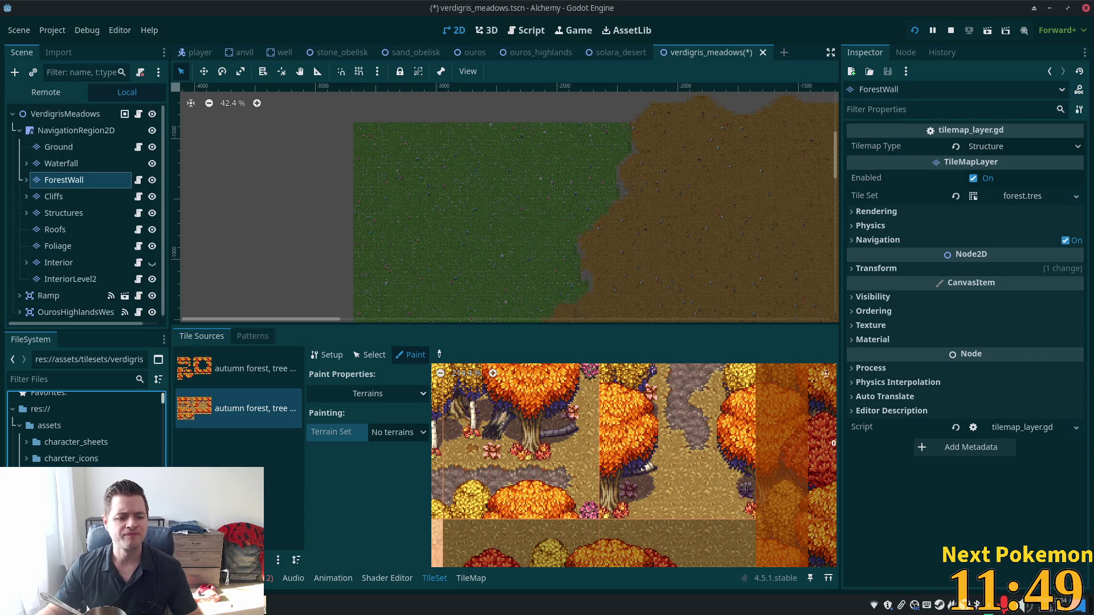
pyautogui.hotkey('alt', 'Tab')
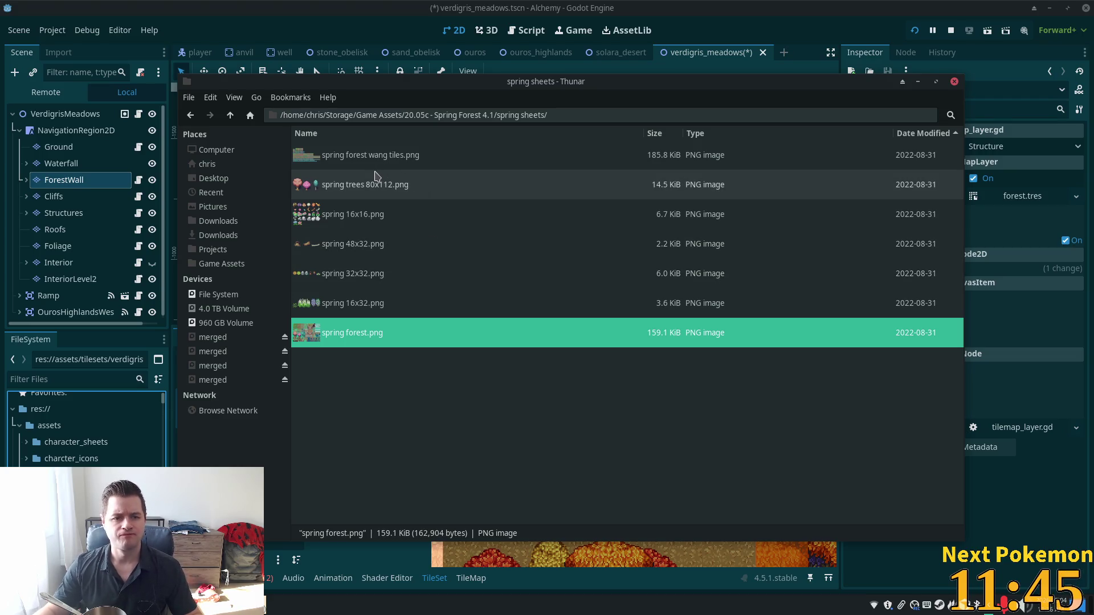
# Step: In Thunar, select both PNGs in 'spring tree wall' under Spring Forest 4.1, then return to Godot
pyautogui.click(230, 115)
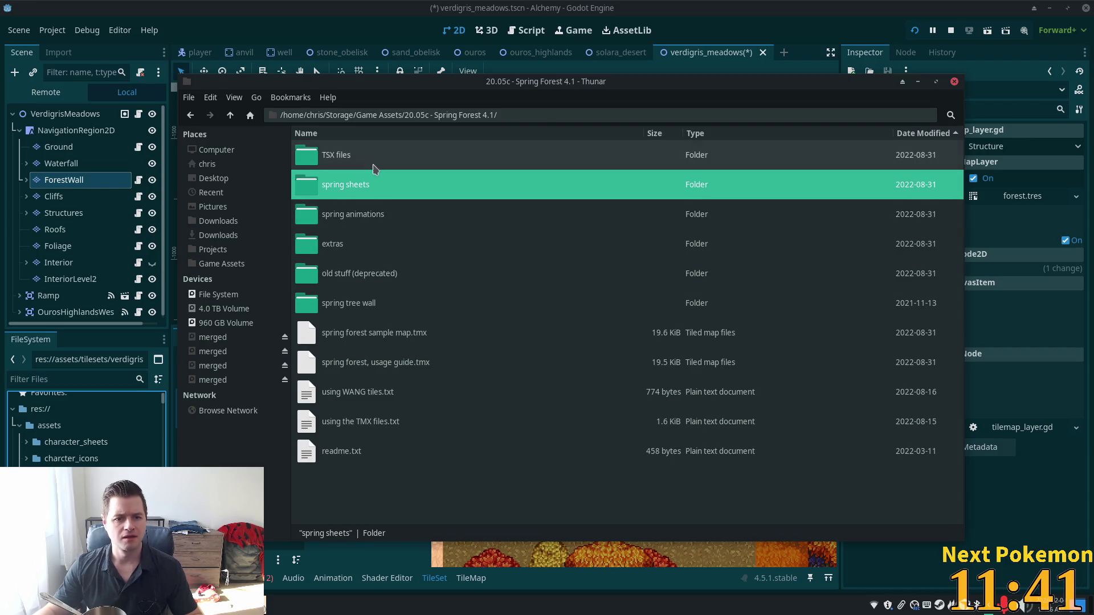
pyautogui.doubleClick(371, 304)
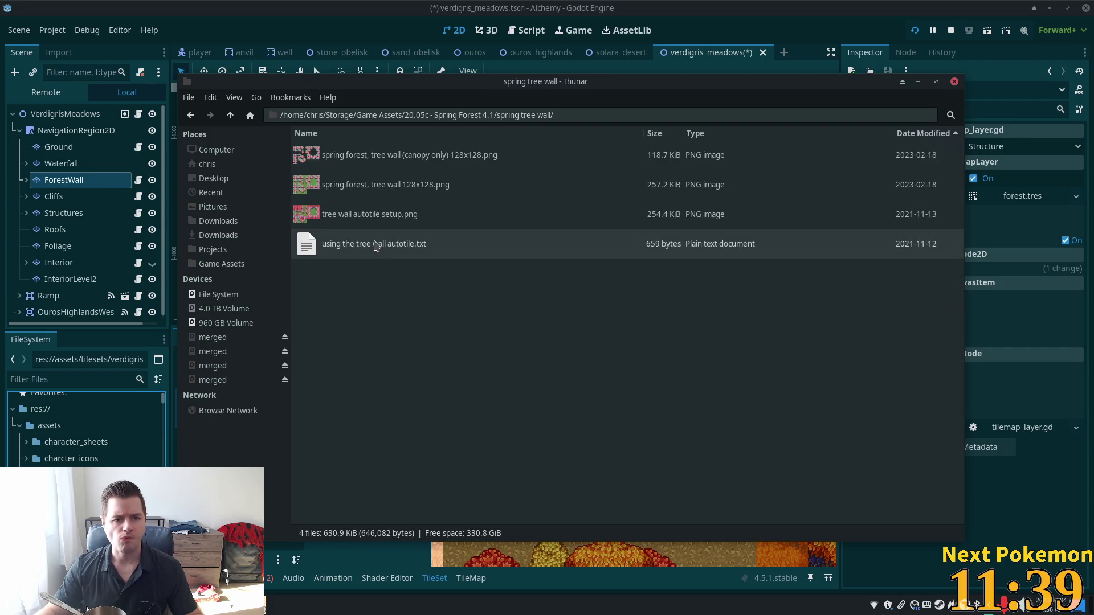
pyautogui.click(346, 174)
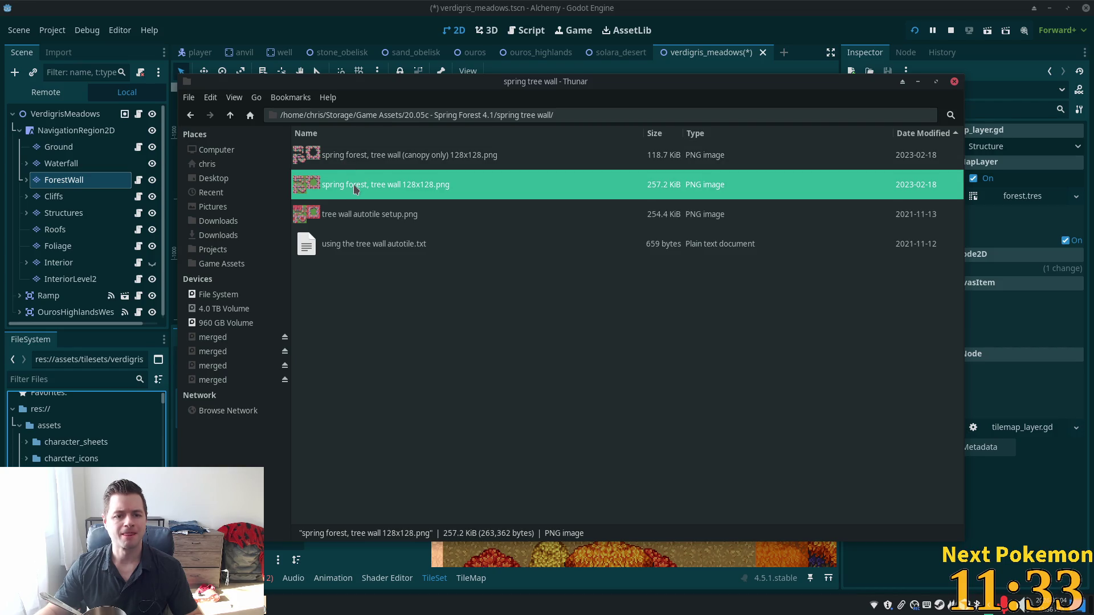
pyautogui.keyDown('shift'); pyautogui.click(337, 159); pyautogui.keyUp('shift')
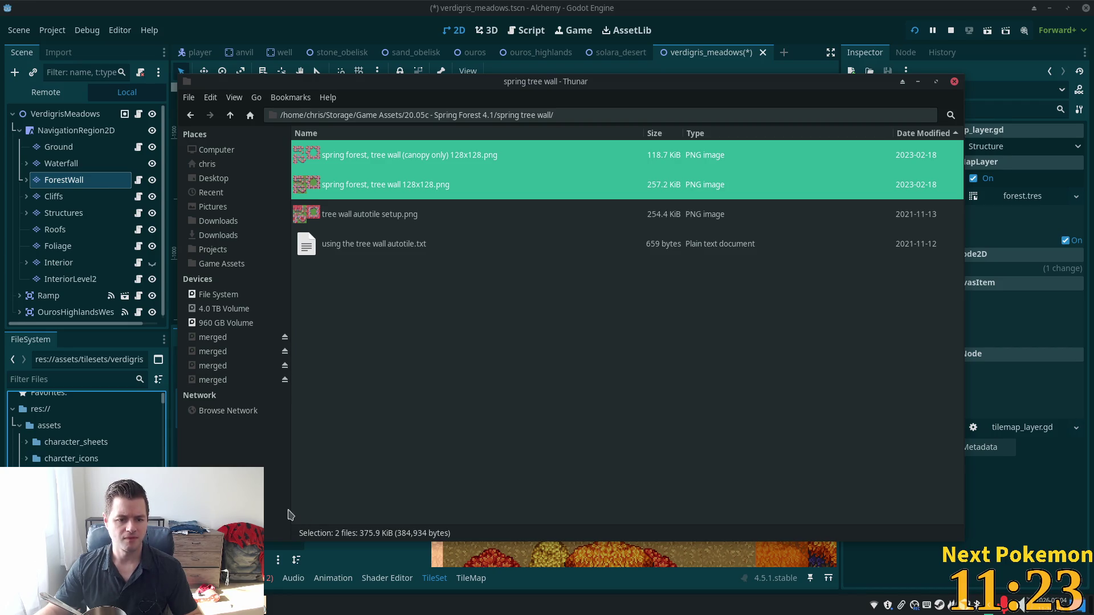
pyautogui.click(448, 586)
pyautogui.click(435, 579)
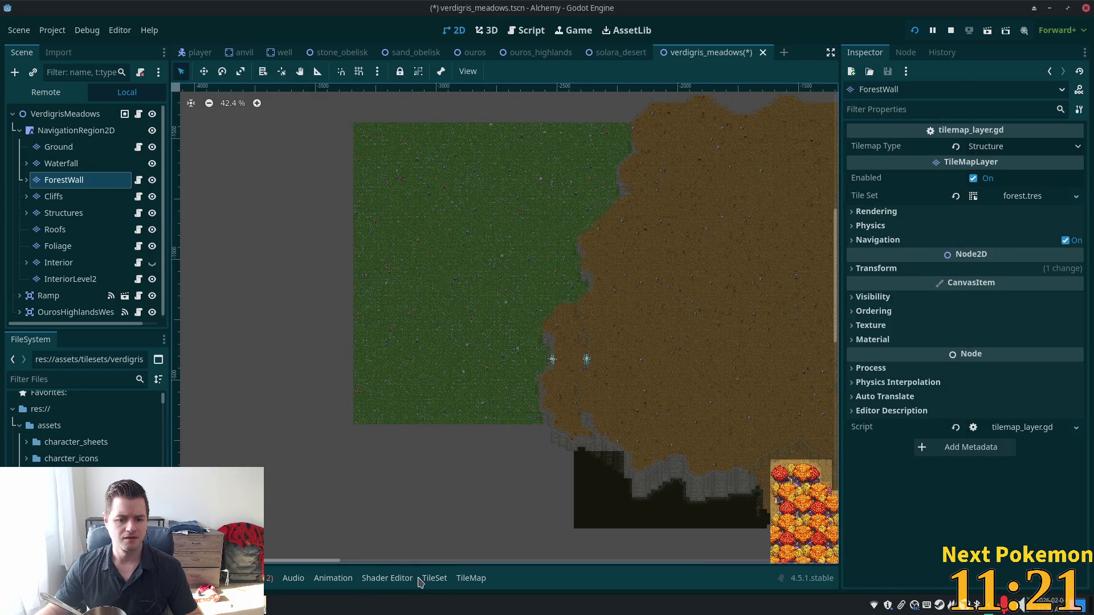
# Step: Filter files by 'spring' and add the tree wall PNG as an atlas source with auto-created tiles
pyautogui.click(422, 580)
pyautogui.scroll(-5, 81, 406)
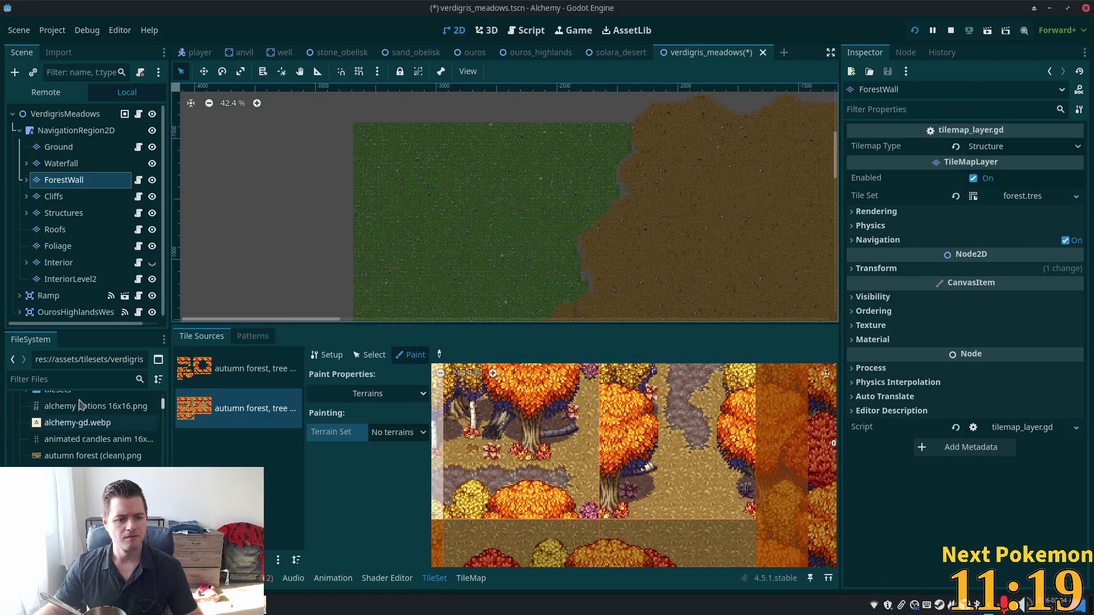
pyautogui.click(60, 379)
pyautogui.write('spr')
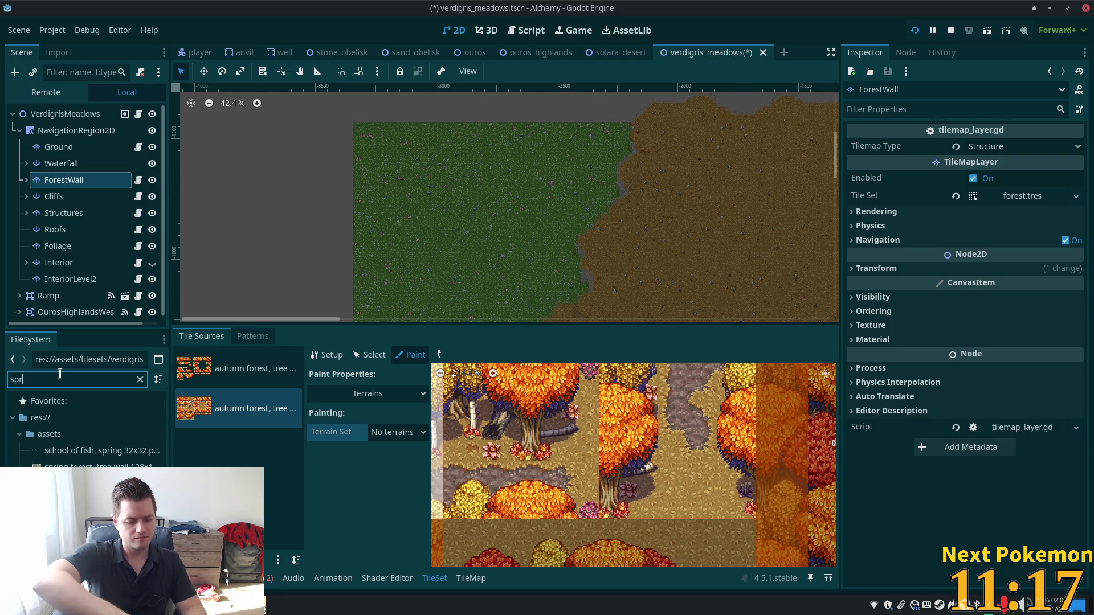
pyautogui.write('ing')
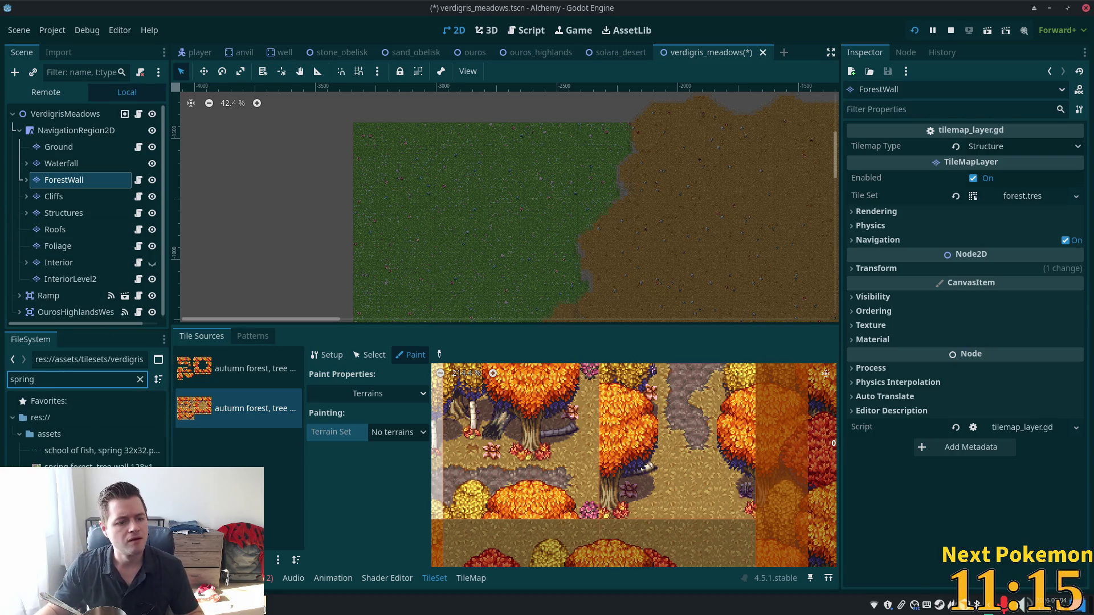
pyautogui.click(97, 466)
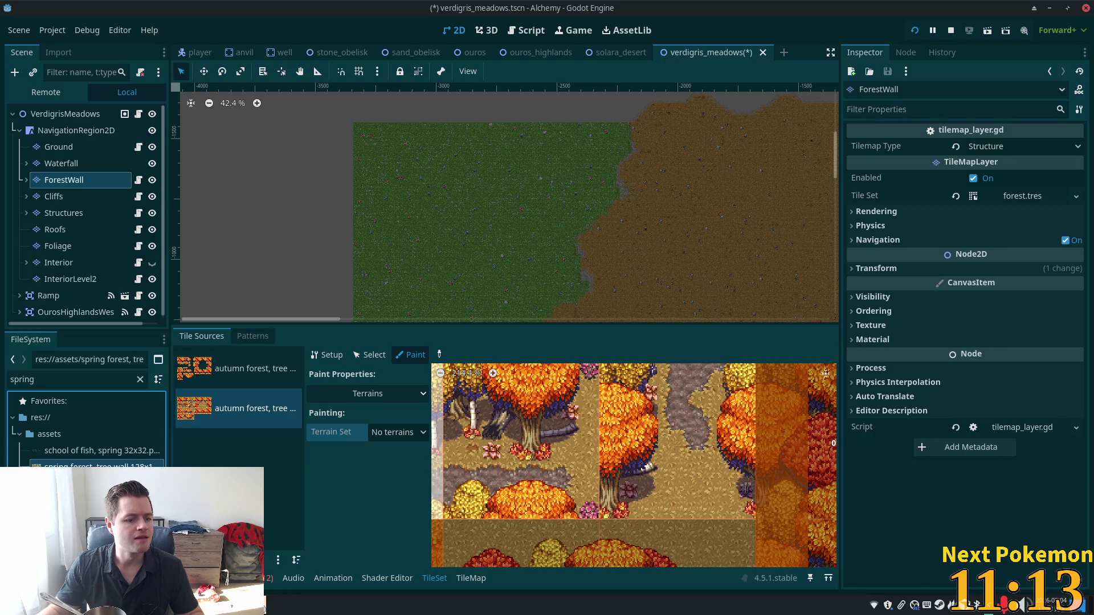
pyautogui.moveTo(97, 466); pyautogui.dragTo(239, 456)
pyautogui.click(587, 325)
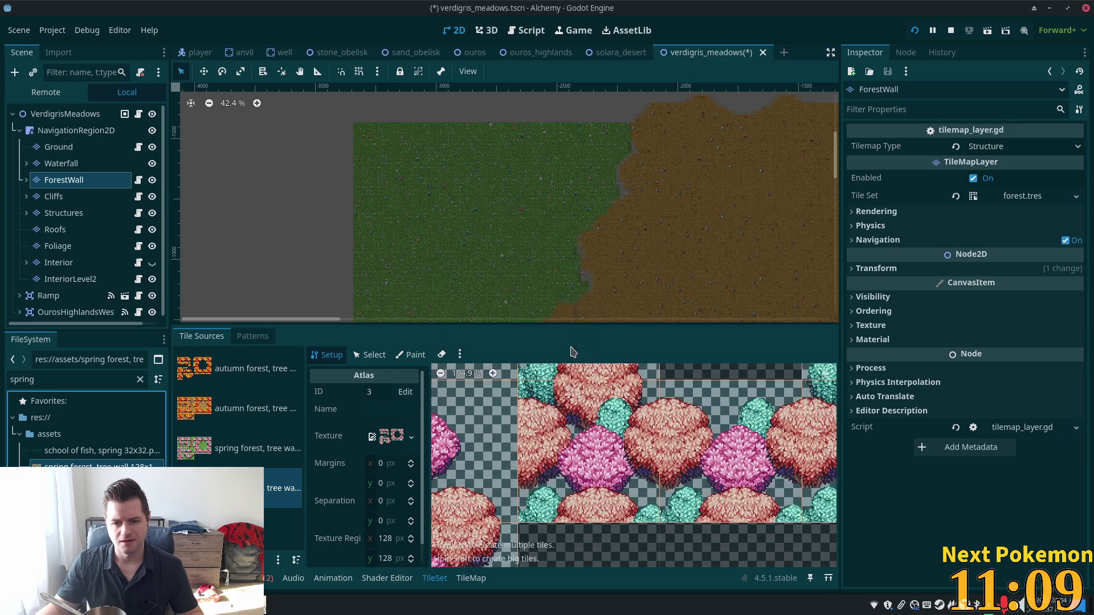
# Step: Switch to the other spring forest tree wall atlas source
pyautogui.scroll(-3, 526, 450)
pyautogui.scroll(-2, 526, 450)
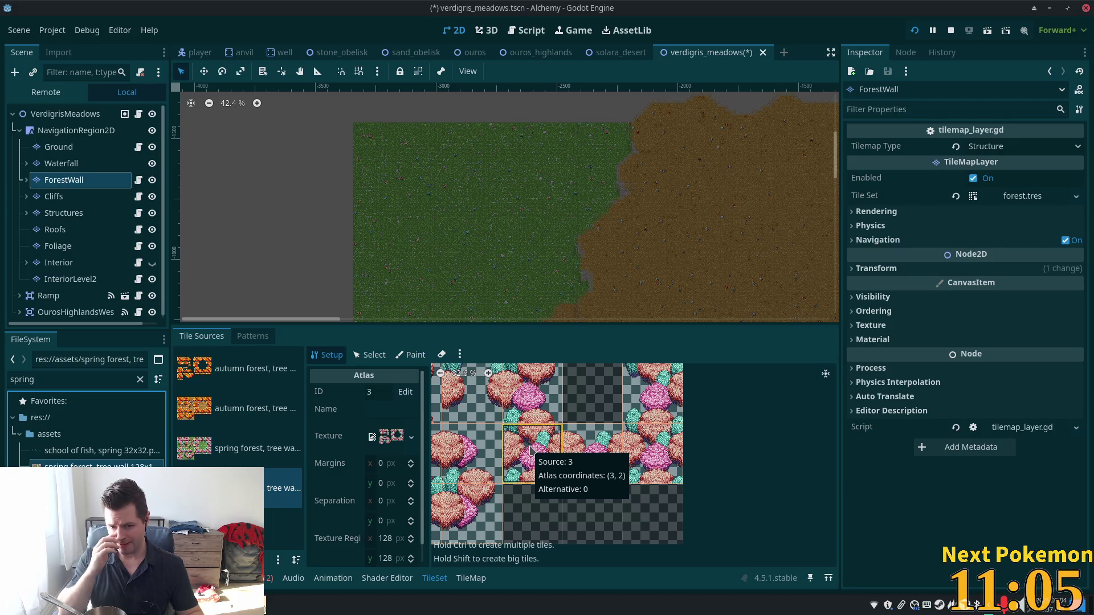
pyautogui.scroll(2, 546, 460)
pyautogui.scroll(-5, 547, 458)
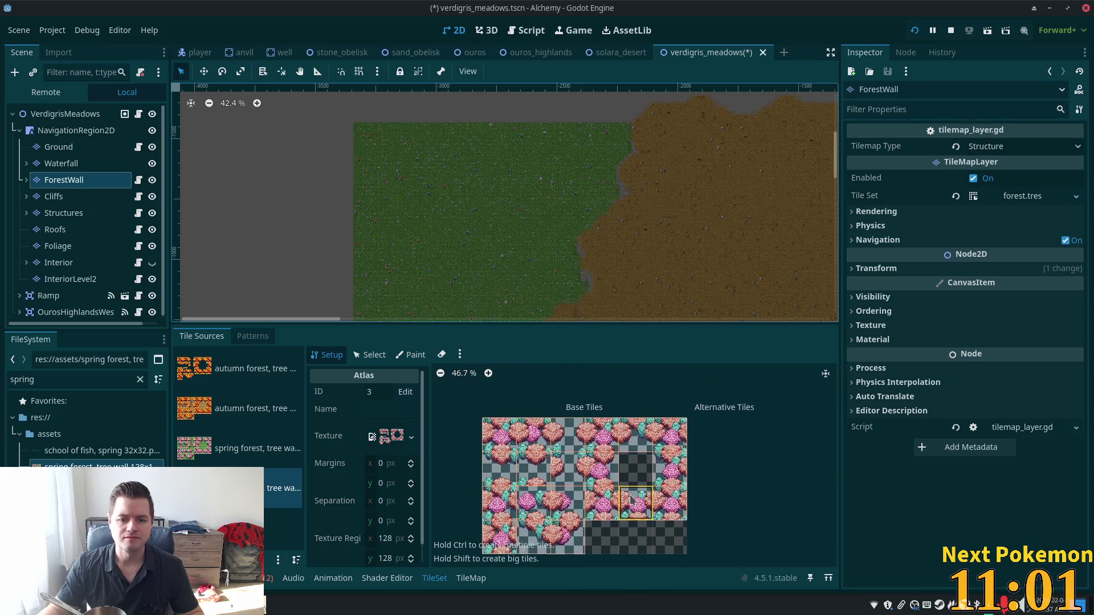
pyautogui.click(248, 453)
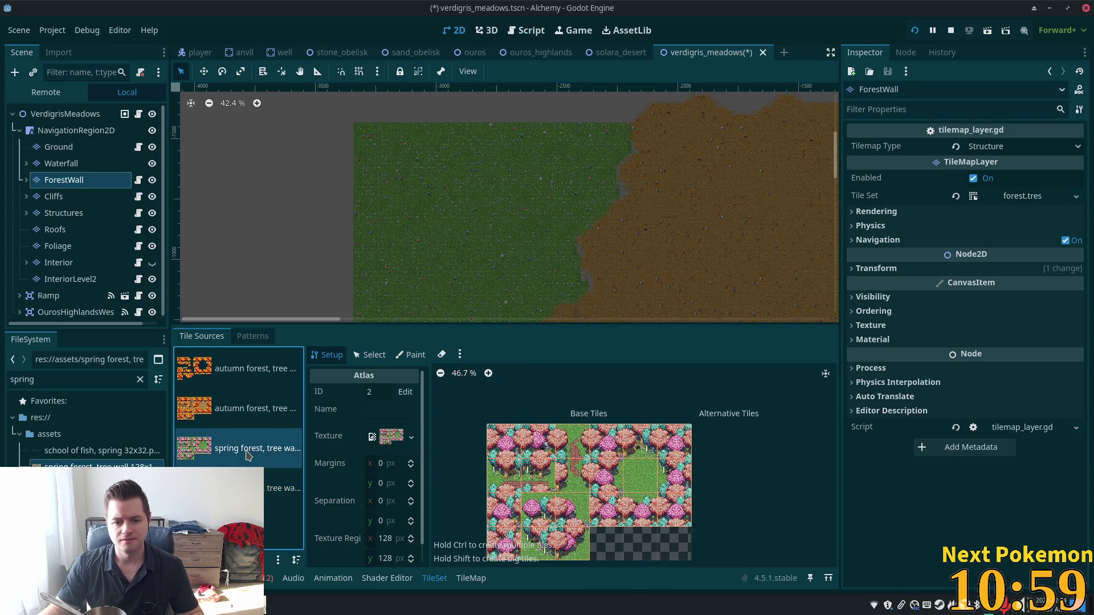
# Step: In the TileMap paint panel, select a bottom-row tree tile from the spring forest atlas
pyautogui.scroll(3, 574, 465)
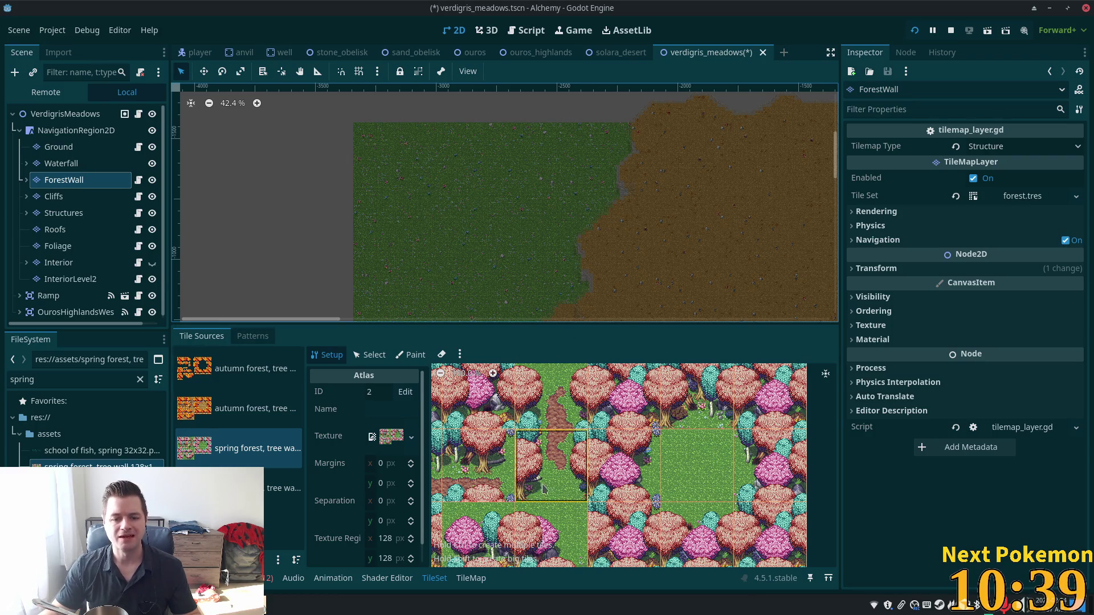
pyautogui.scroll(-3, 549, 461)
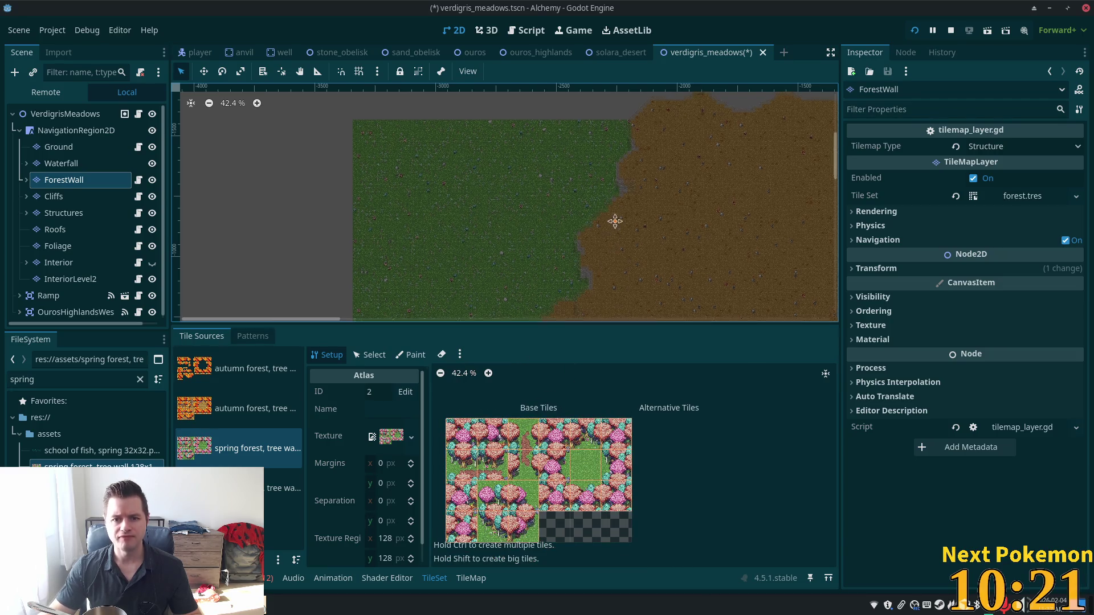
pyautogui.scroll(2, 635, 231)
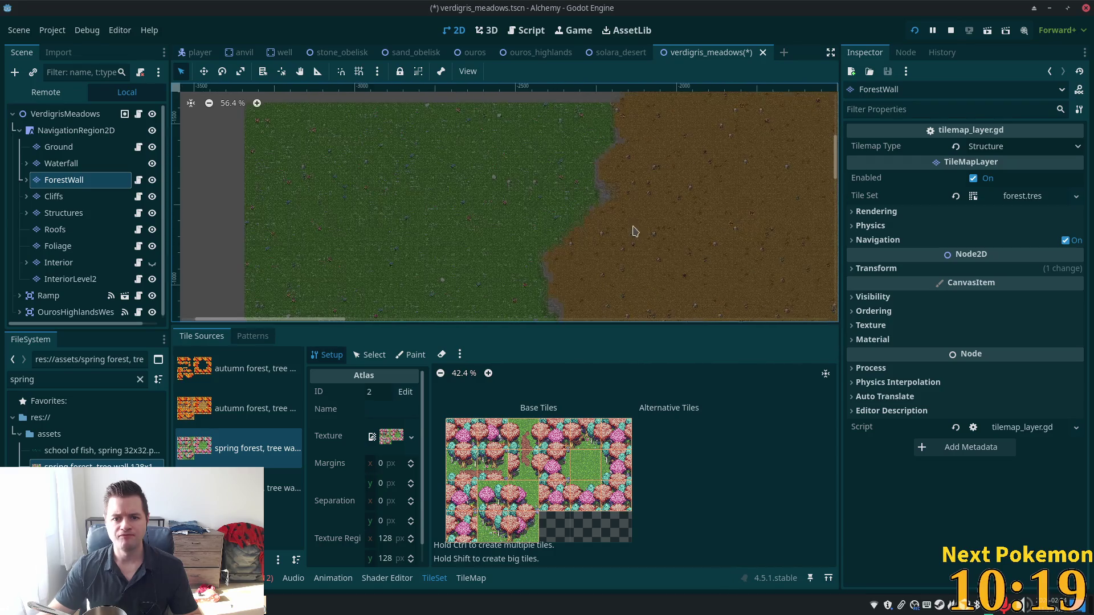
pyautogui.scroll(3, 630, 275)
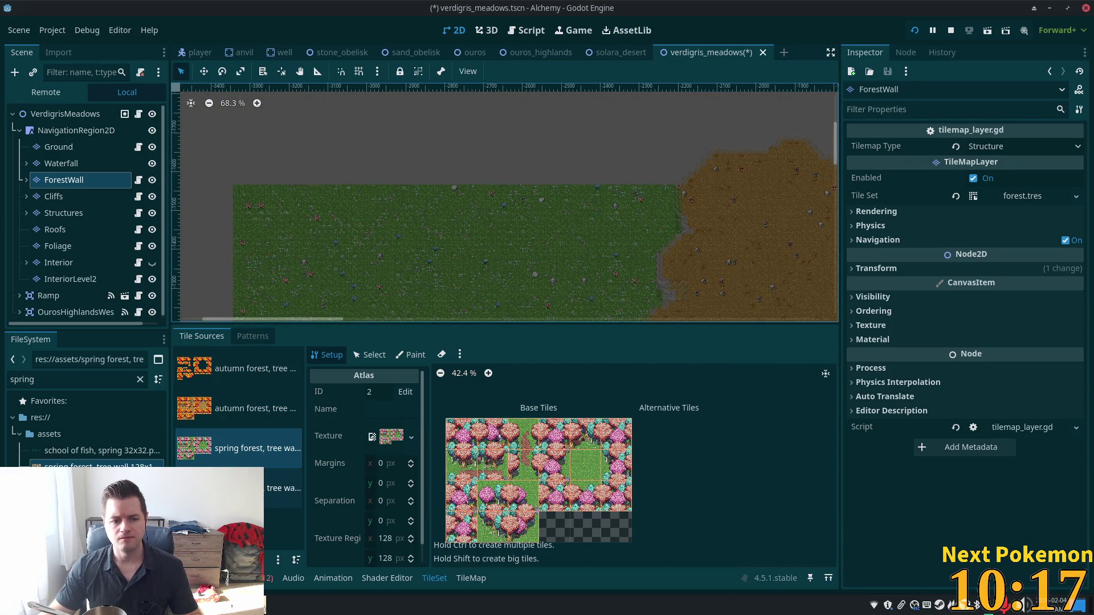
pyautogui.click(476, 589)
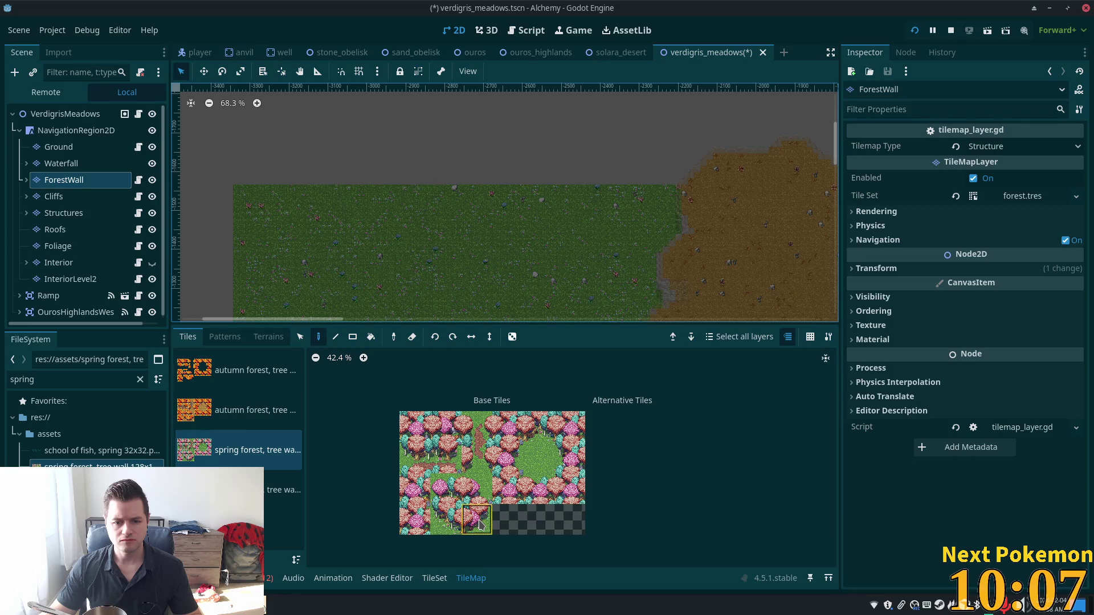
pyautogui.click(479, 525)
pyautogui.scroll(3, 582, 238)
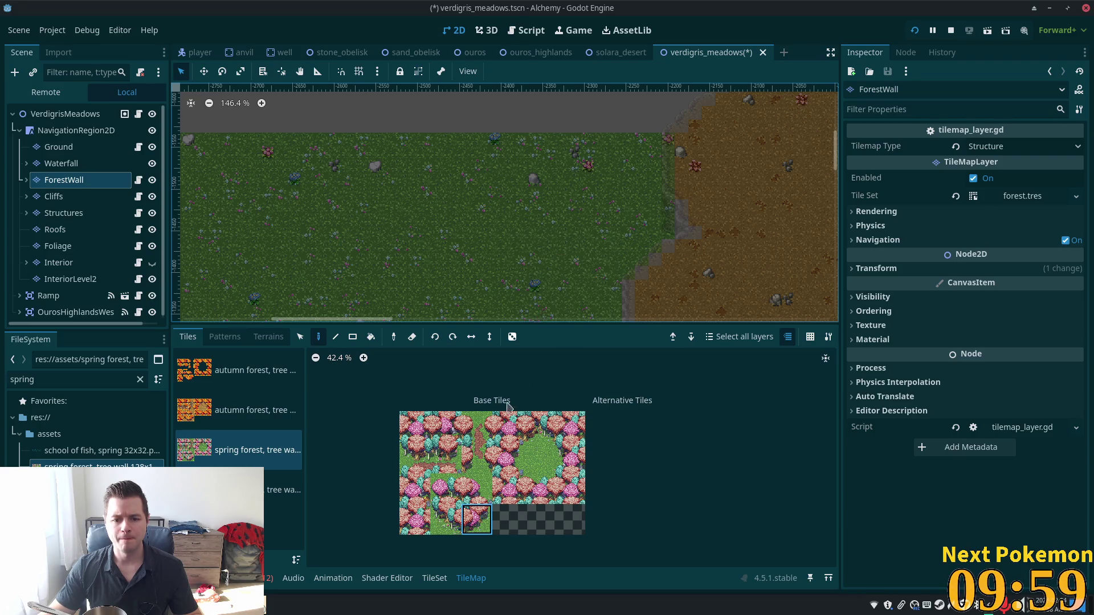
pyautogui.click(477, 456)
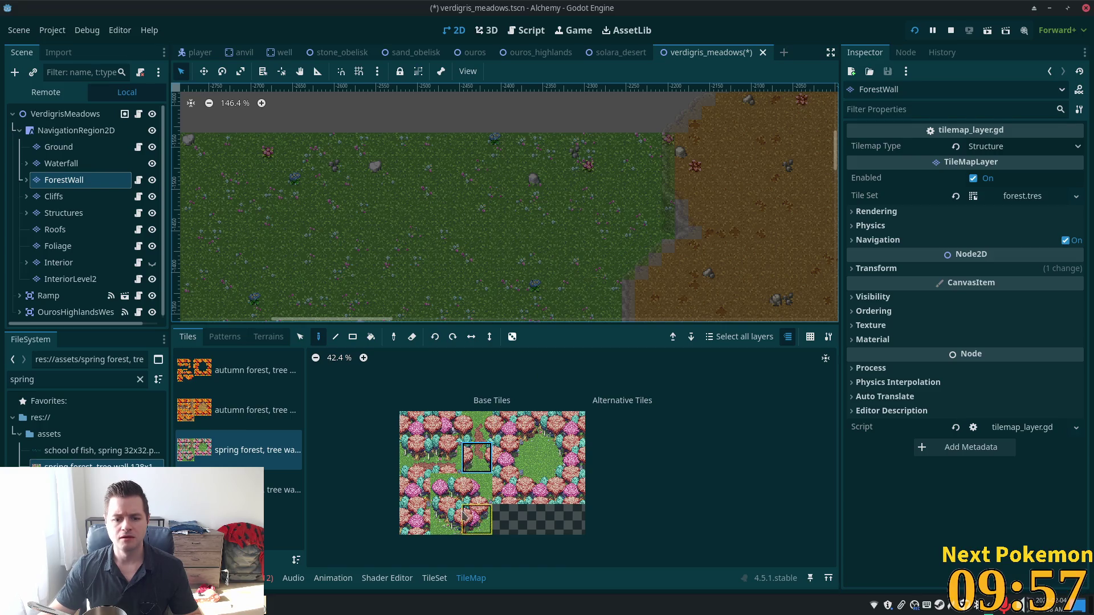
pyautogui.click(478, 521)
pyautogui.click(449, 521)
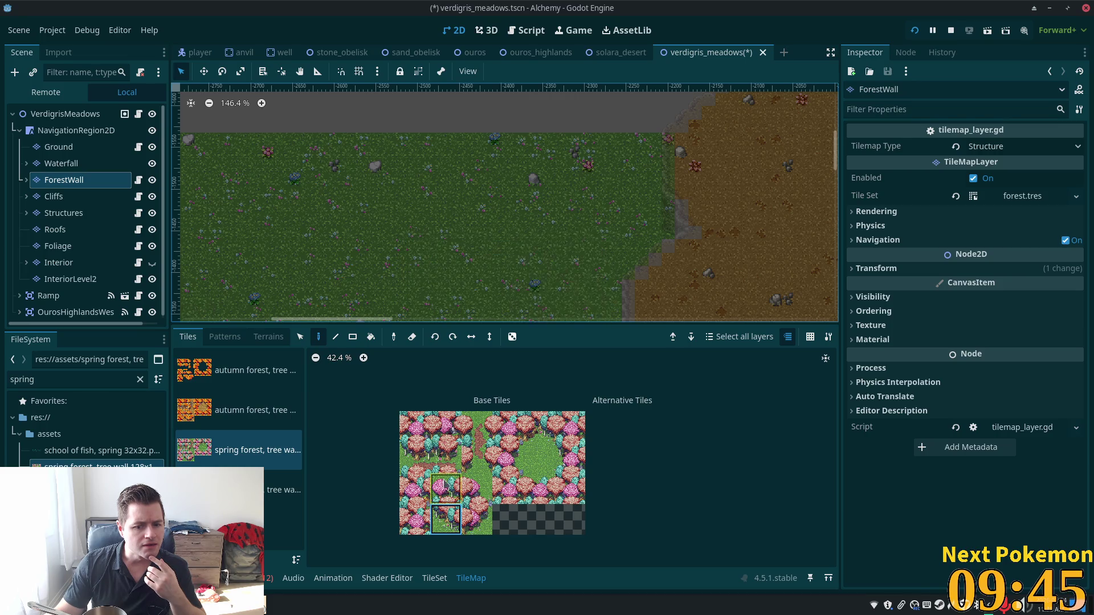
pyautogui.click(477, 520)
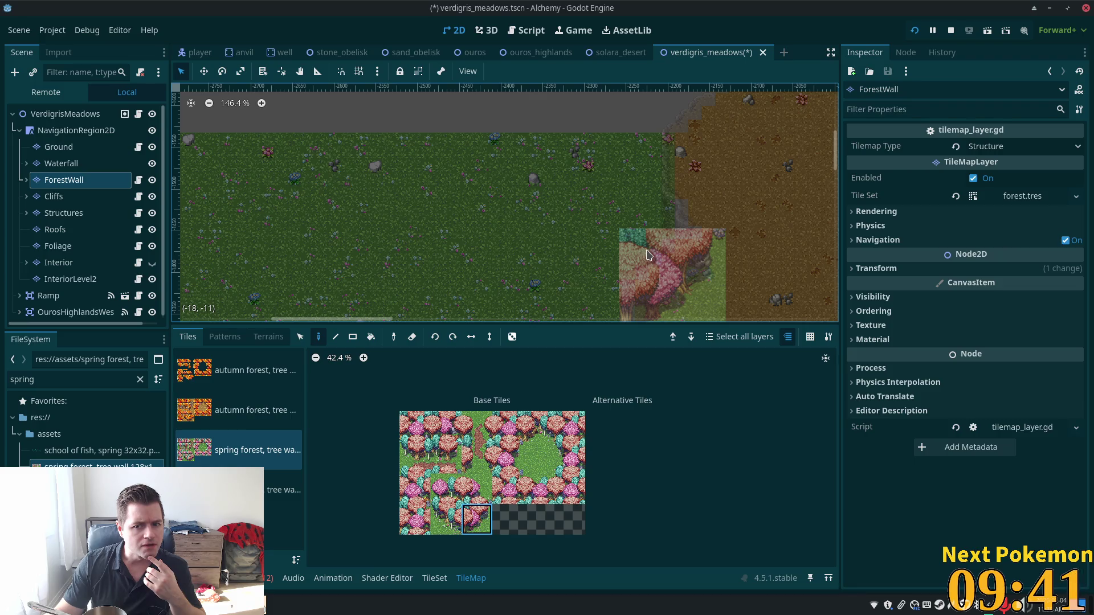
# Step: Paint a spring tree tile at the grass-dirt cliff edge, then select NavigationRegion2D
pyautogui.click(647, 254)
pyautogui.click(76, 130)
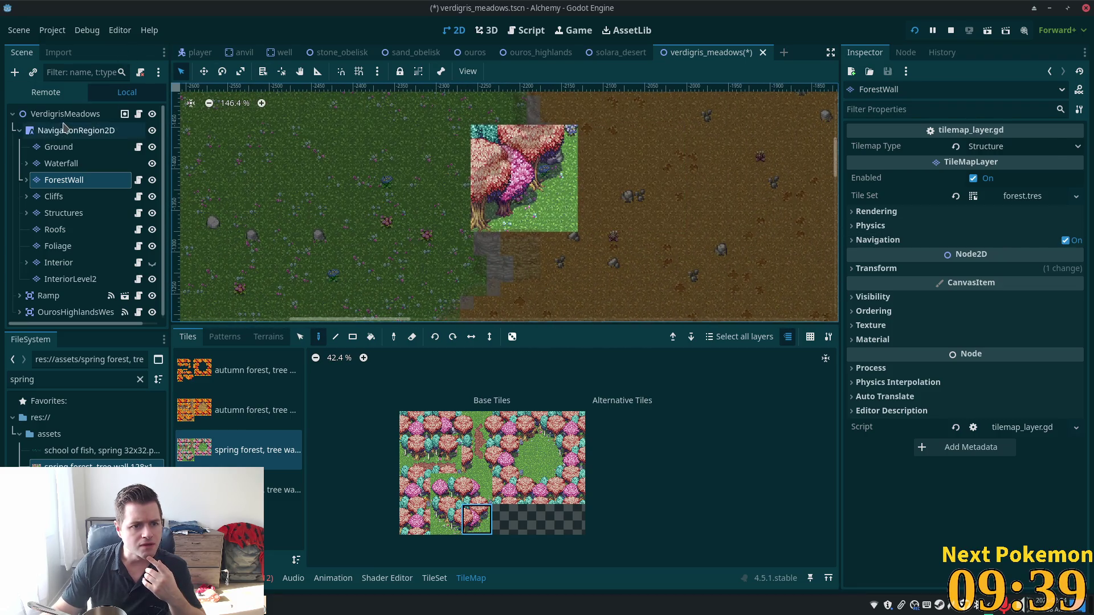
pyautogui.scroll(2, 586, 199)
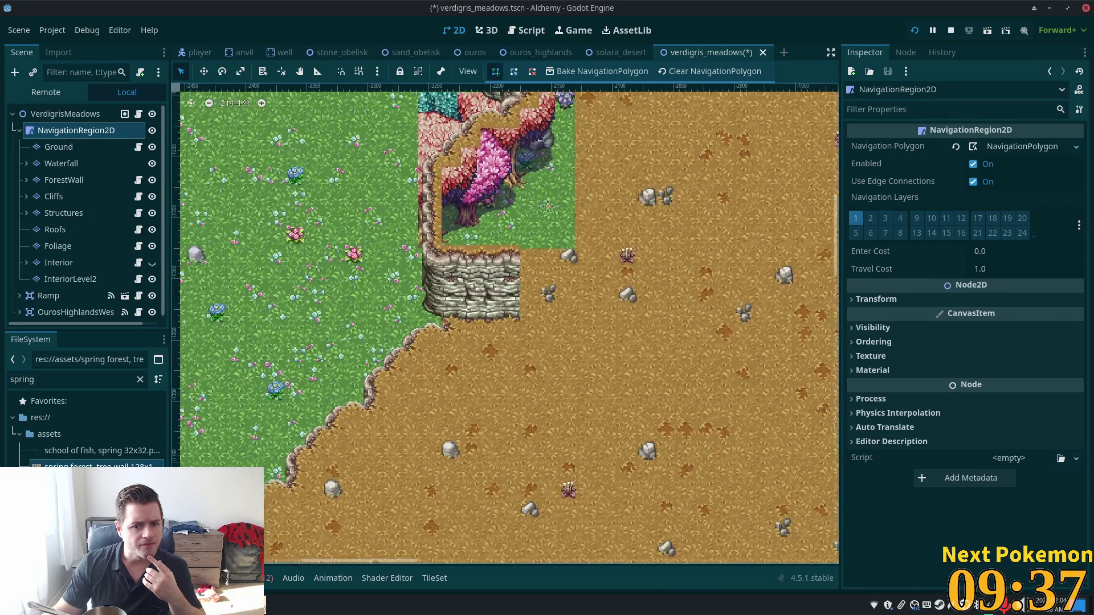
pyautogui.scroll(2, 629, 317)
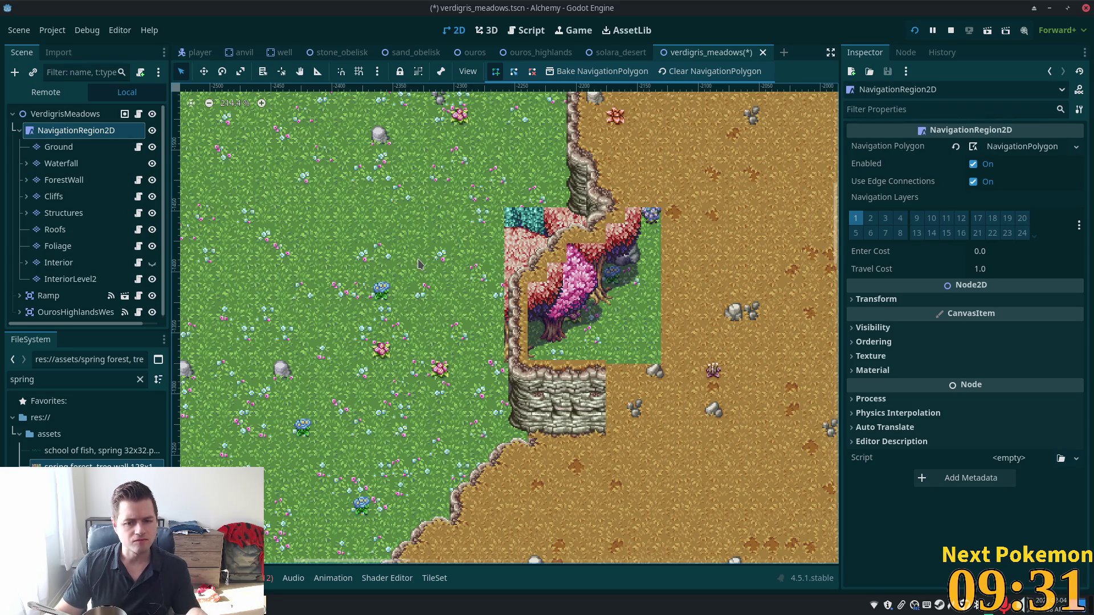
# Step: Accidentally delete NavigationRegion2D and restore it with Ctrl+Z
pyautogui.press('Delete')
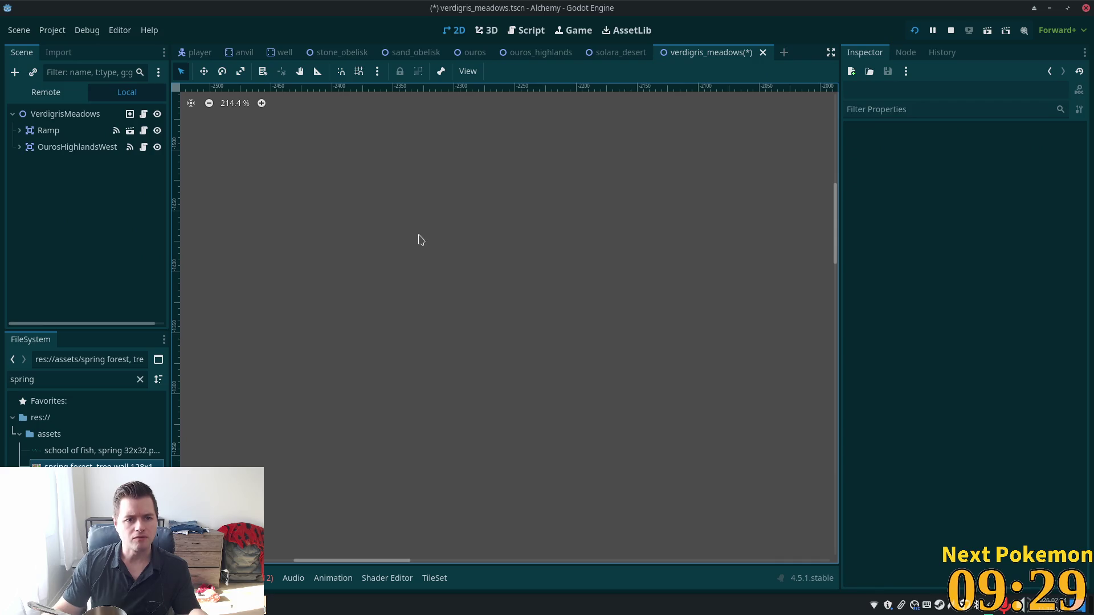
pyautogui.scroll(-10, 473, 248)
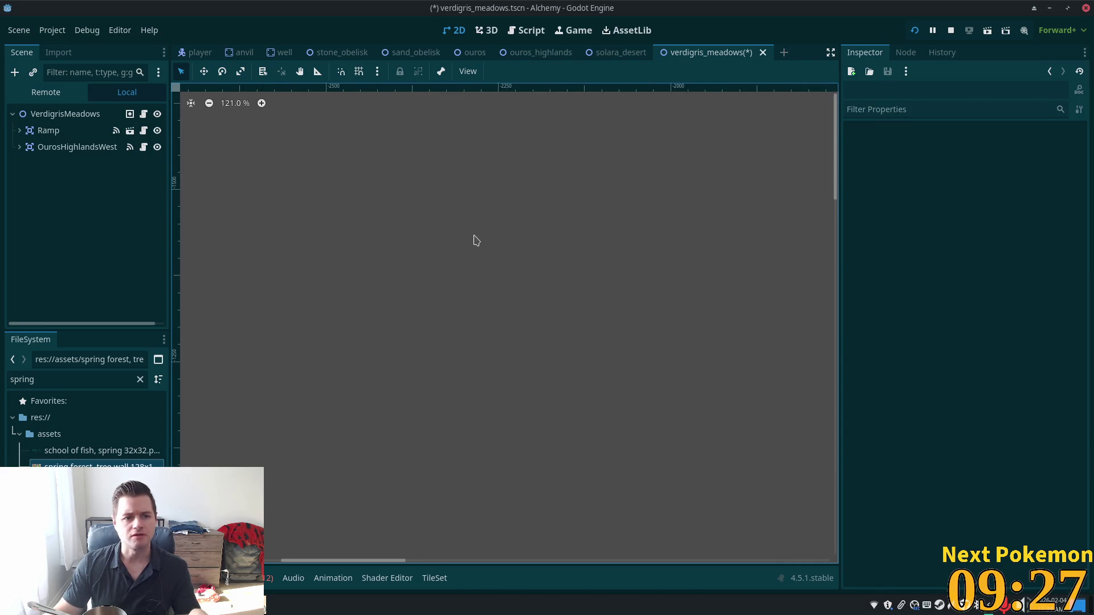
pyautogui.scroll(-1, 473, 248)
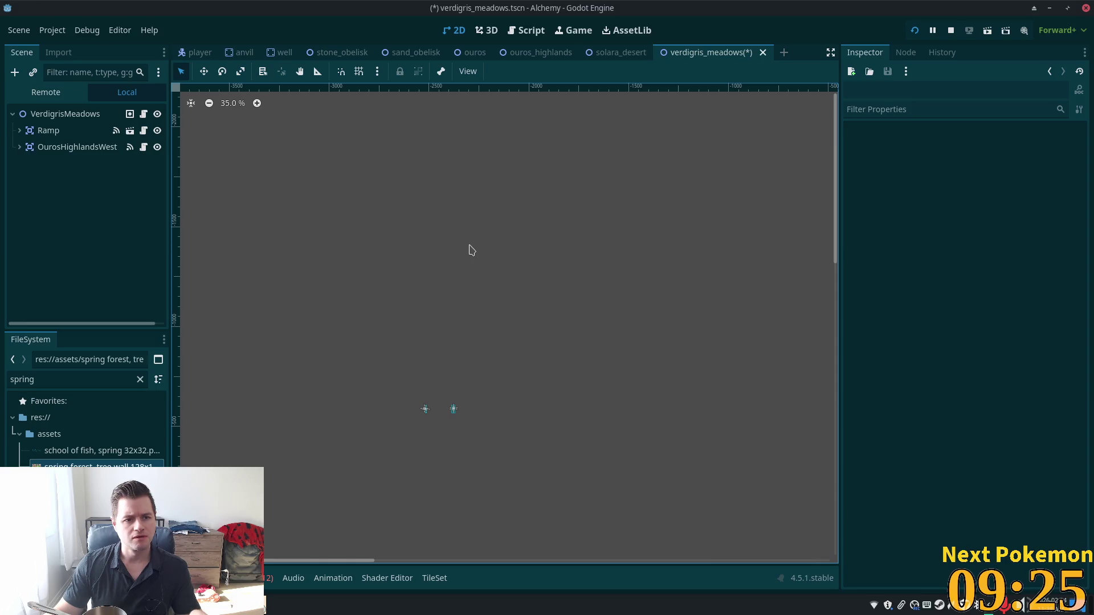
pyautogui.hotkey('ctrl', 'z')
pyautogui.scroll(6, 443, 249)
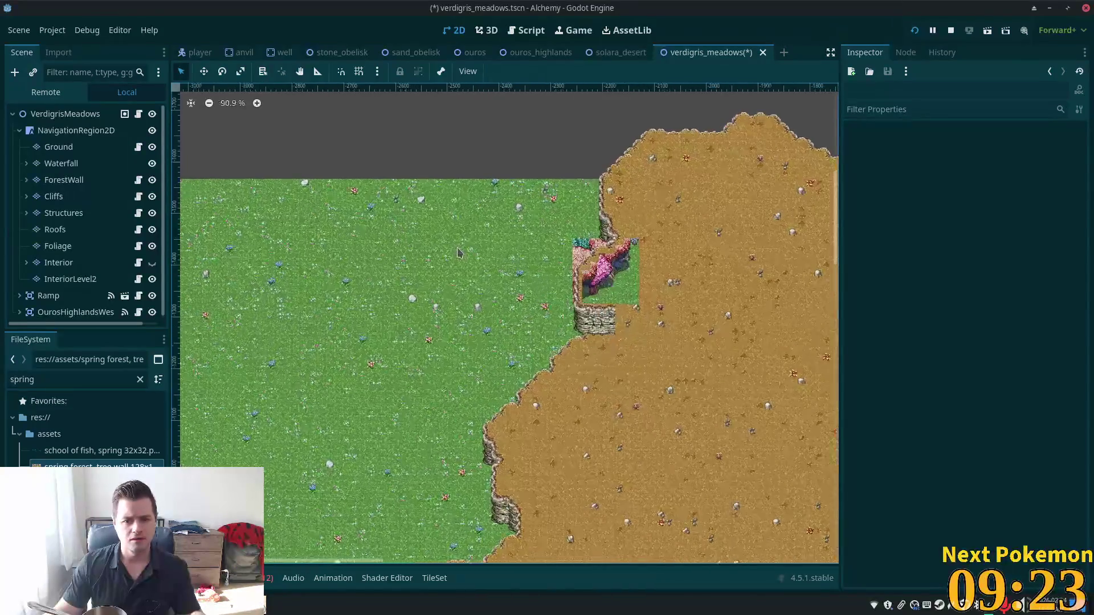
# Step: Select the ForestWall layer and pick a tree tile from the spring forest source
pyautogui.scroll(5, 529, 279)
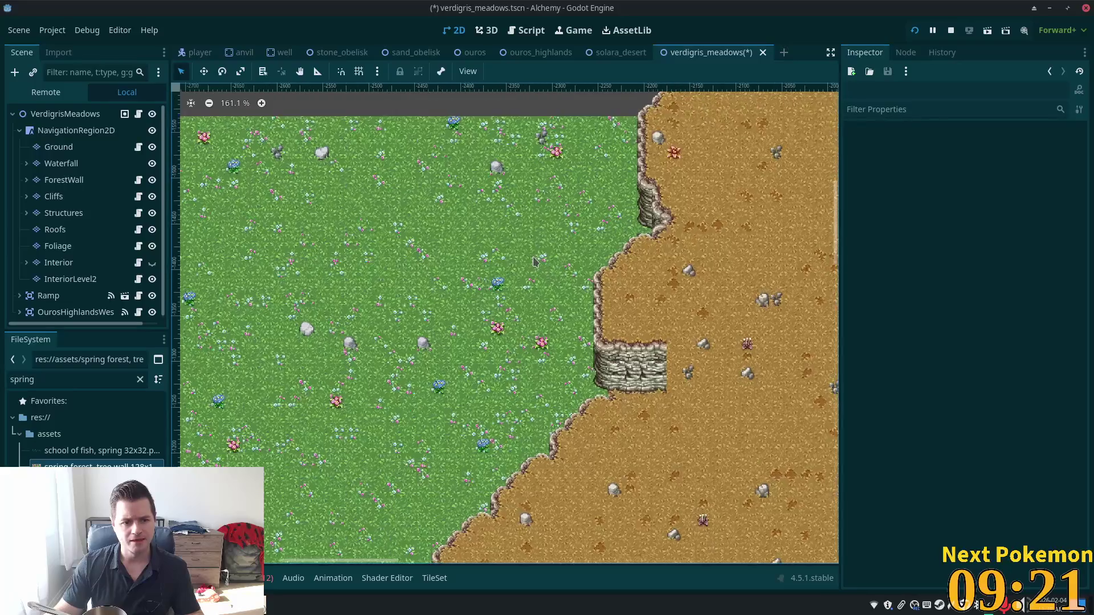
pyautogui.click(59, 147)
pyautogui.click(54, 196)
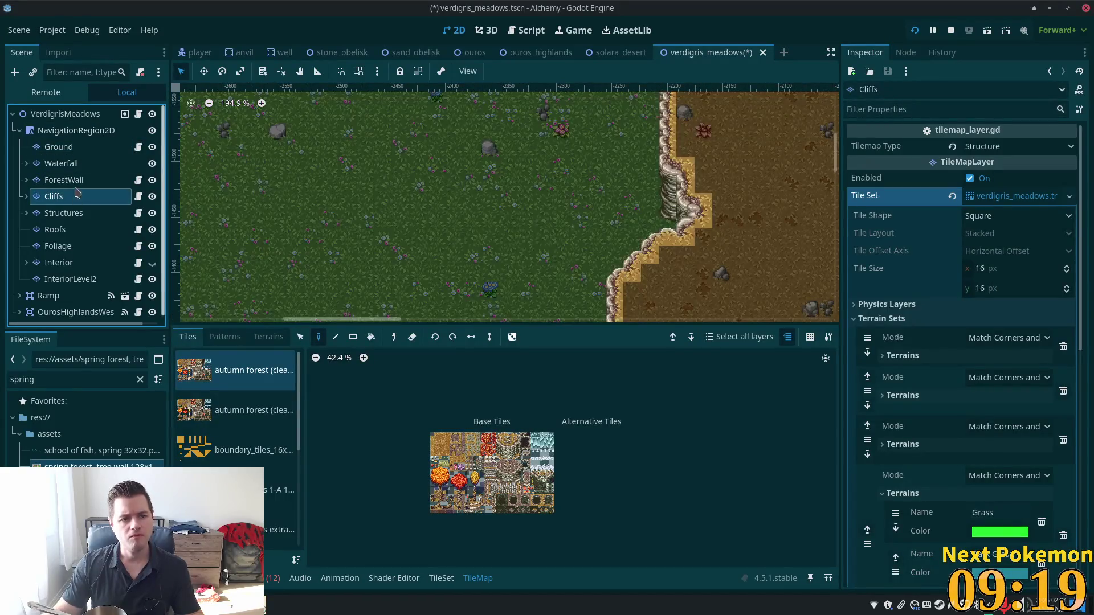
pyautogui.click(64, 179)
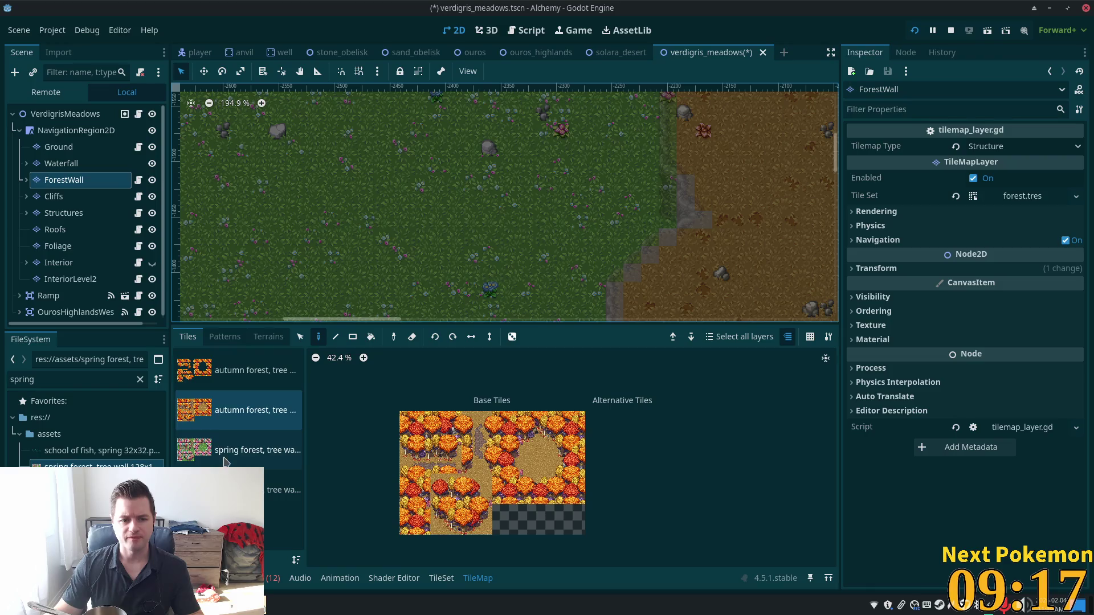
pyautogui.click(282, 459)
pyautogui.click(504, 489)
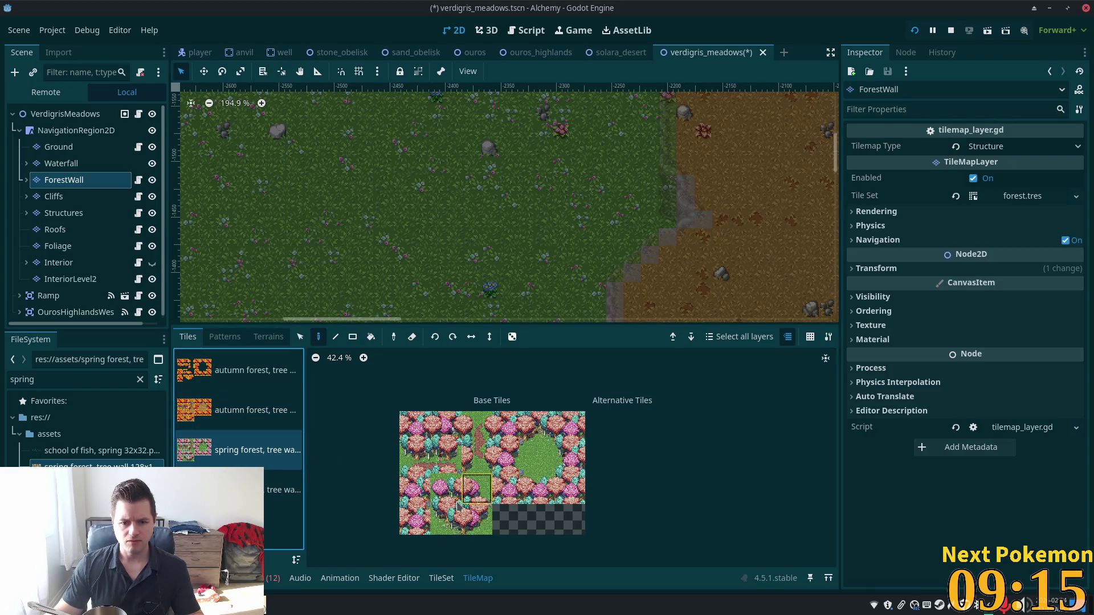
pyautogui.click(474, 519)
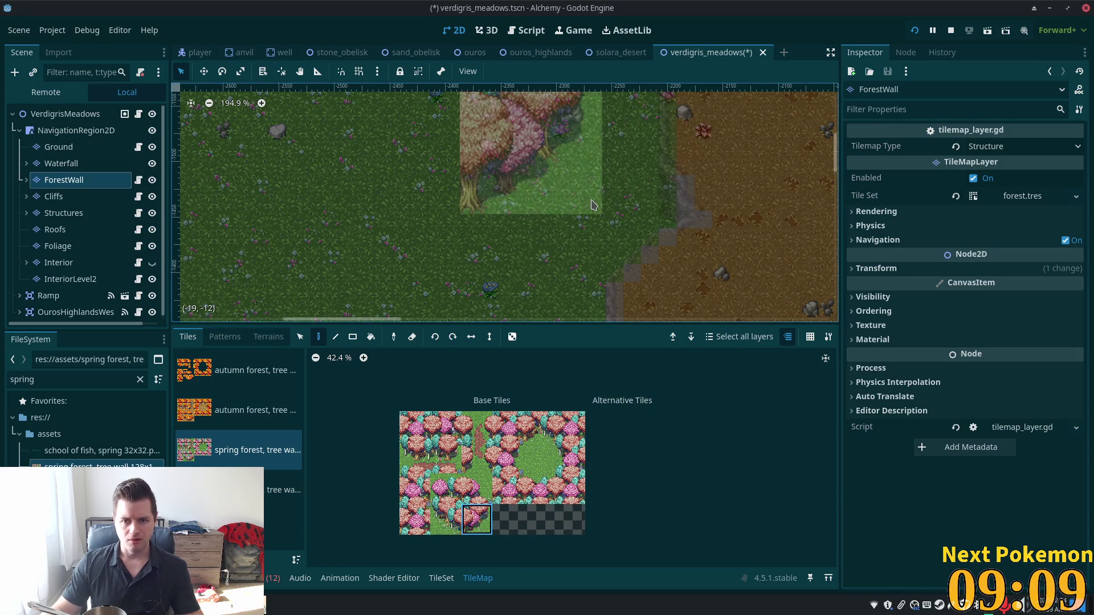
# Step: Paint the spring tree tile into the green meadow
pyautogui.scroll(-5, 592, 216)
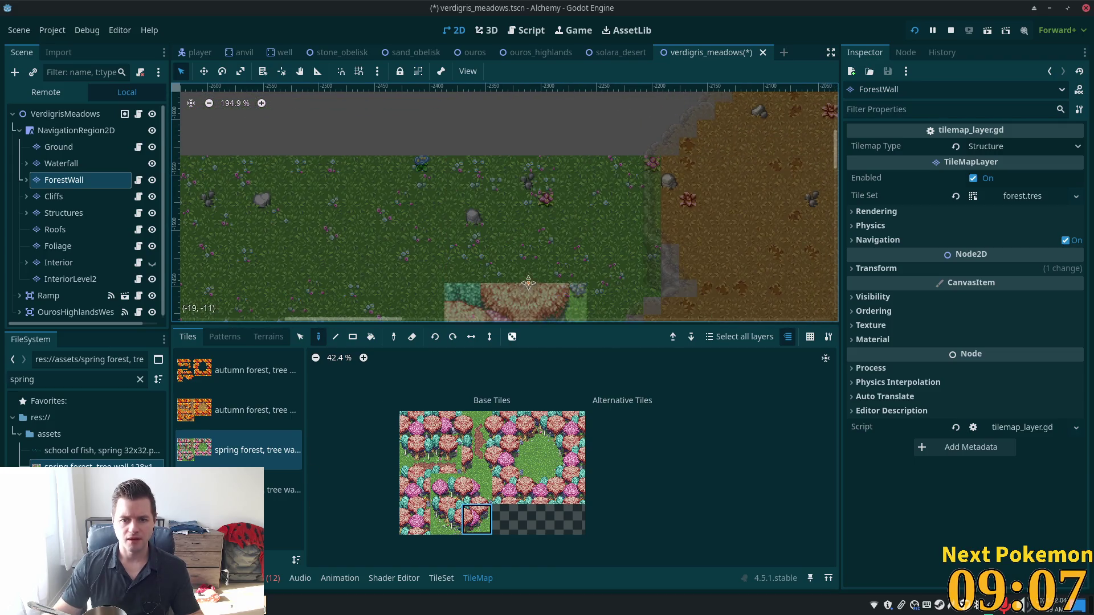
pyautogui.hscroll(-2, 602, 310)
pyautogui.scroll(-1, 602, 310)
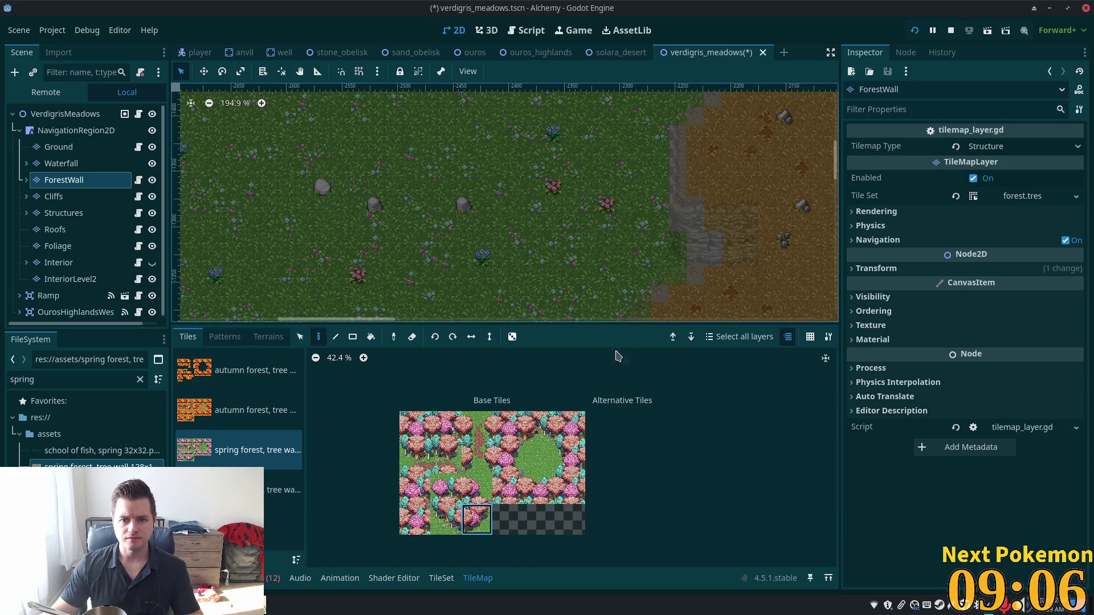
pyautogui.click(610, 145)
pyautogui.scroll(1, 782, 126)
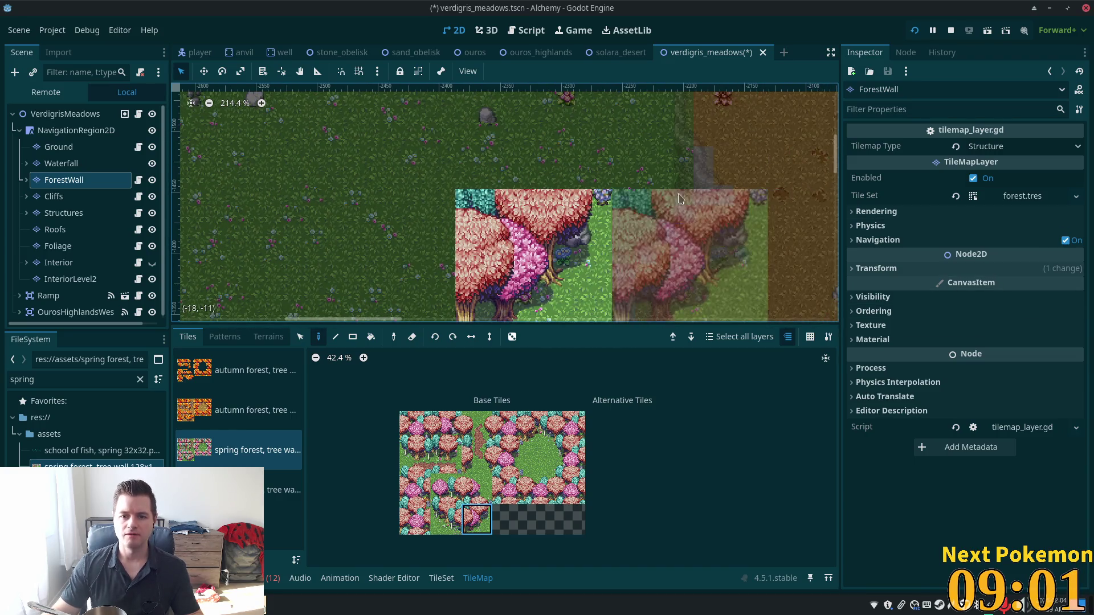
pyautogui.scroll(3, 705, 245)
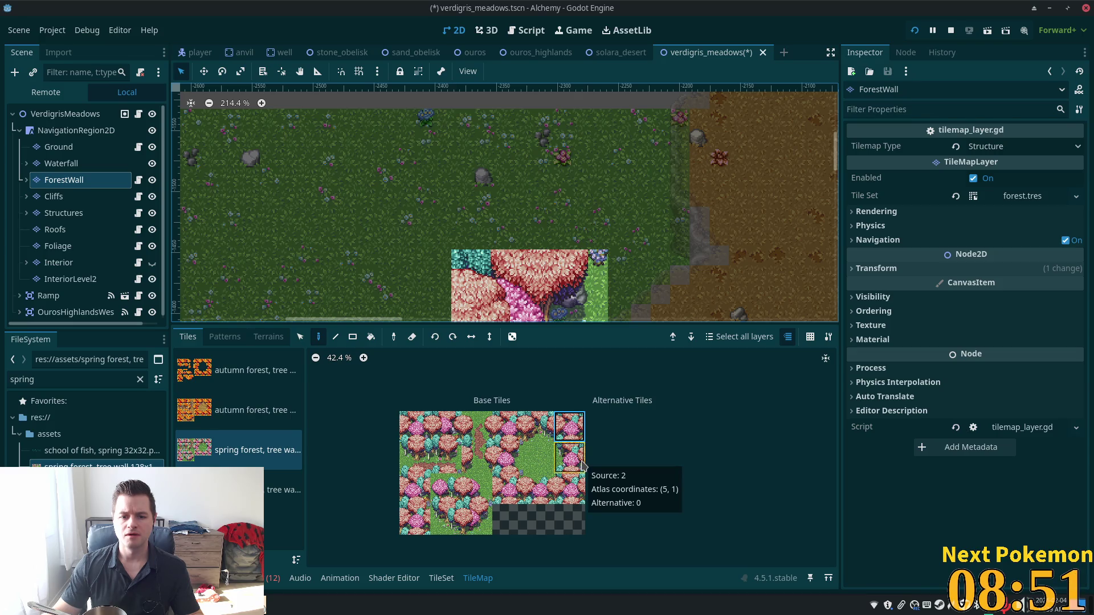
pyautogui.scroll(3, 536, 464)
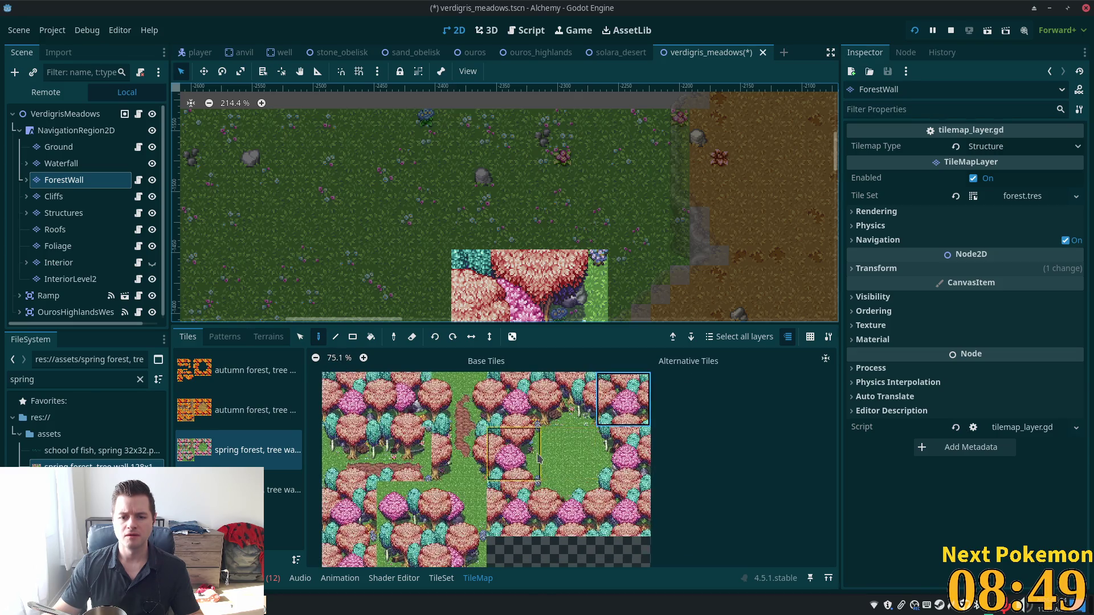
# Step: Paint several spring tree-wall tiles above and beside the existing tree
pyautogui.click(527, 470)
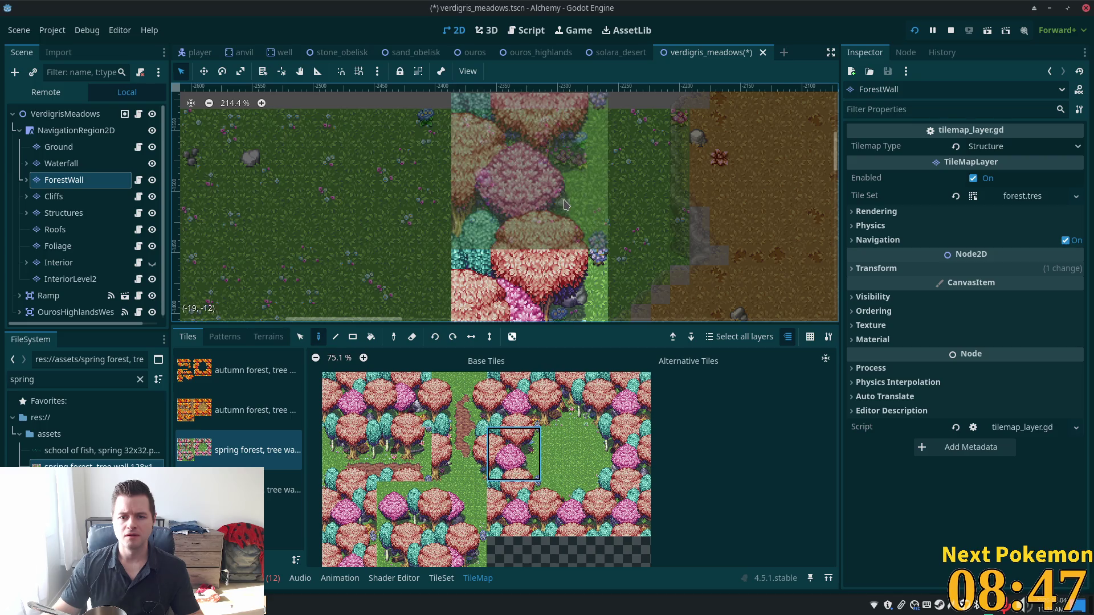
pyautogui.click(566, 205)
pyautogui.scroll(-3, 766, 262)
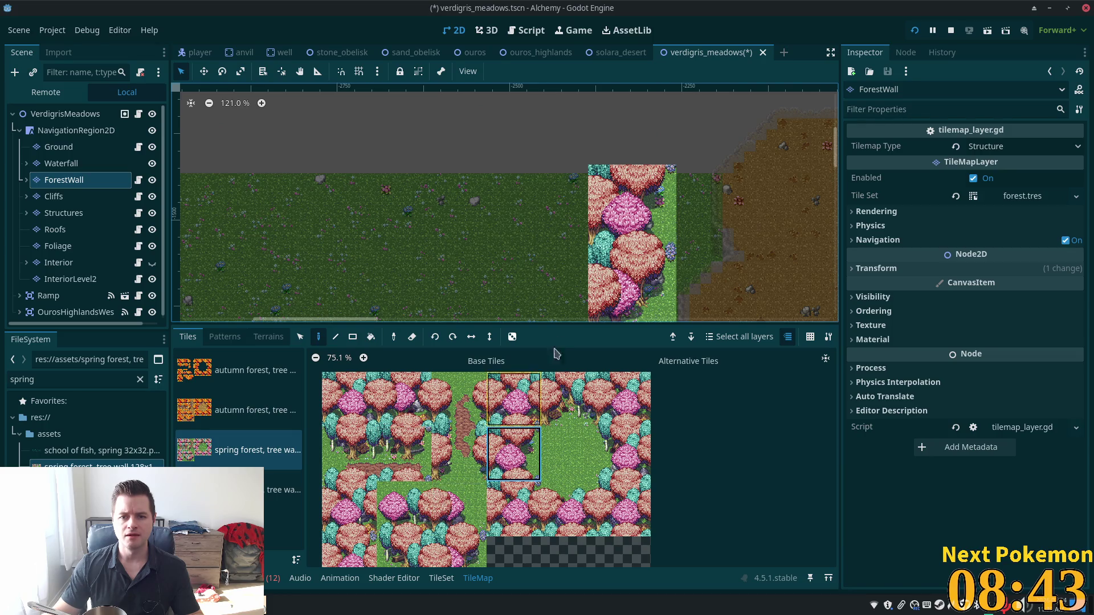
pyautogui.click(352, 512)
pyautogui.click(576, 216)
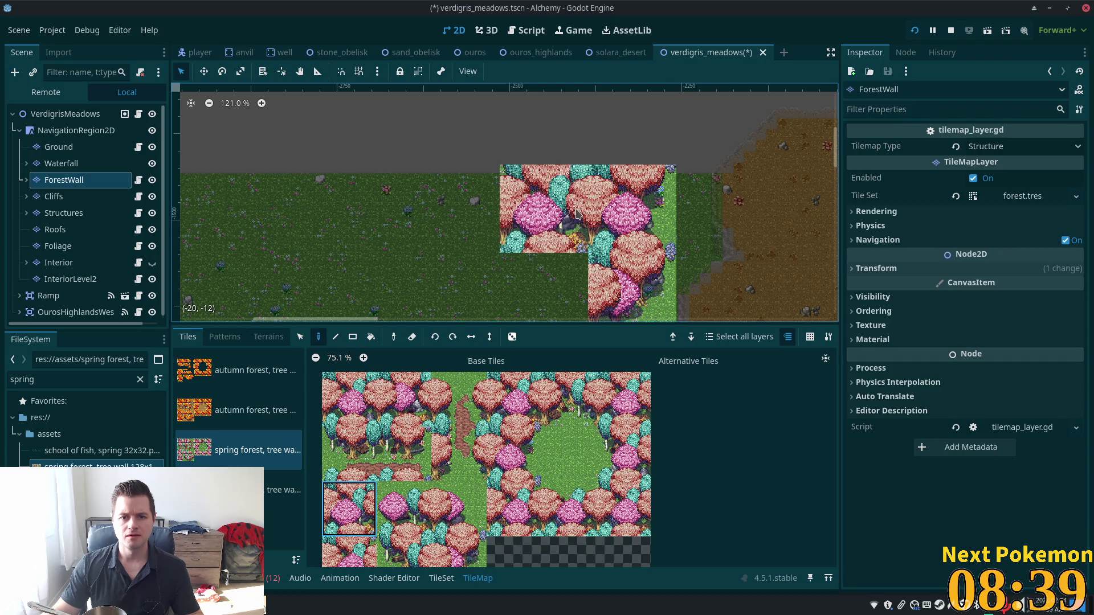
pyautogui.scroll(-3, 541, 286)
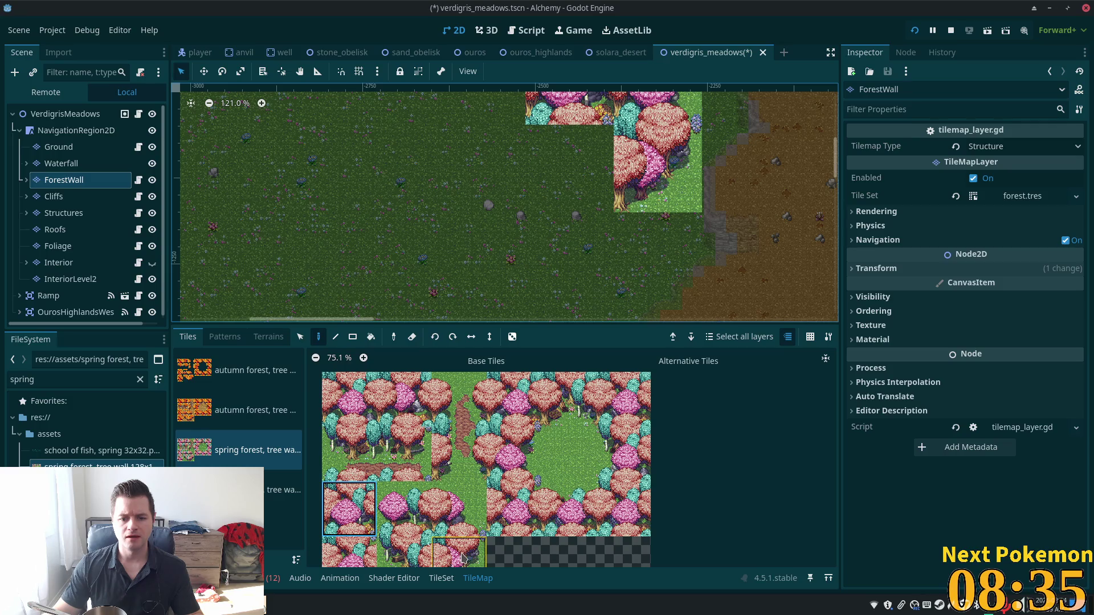
pyautogui.click(567, 401)
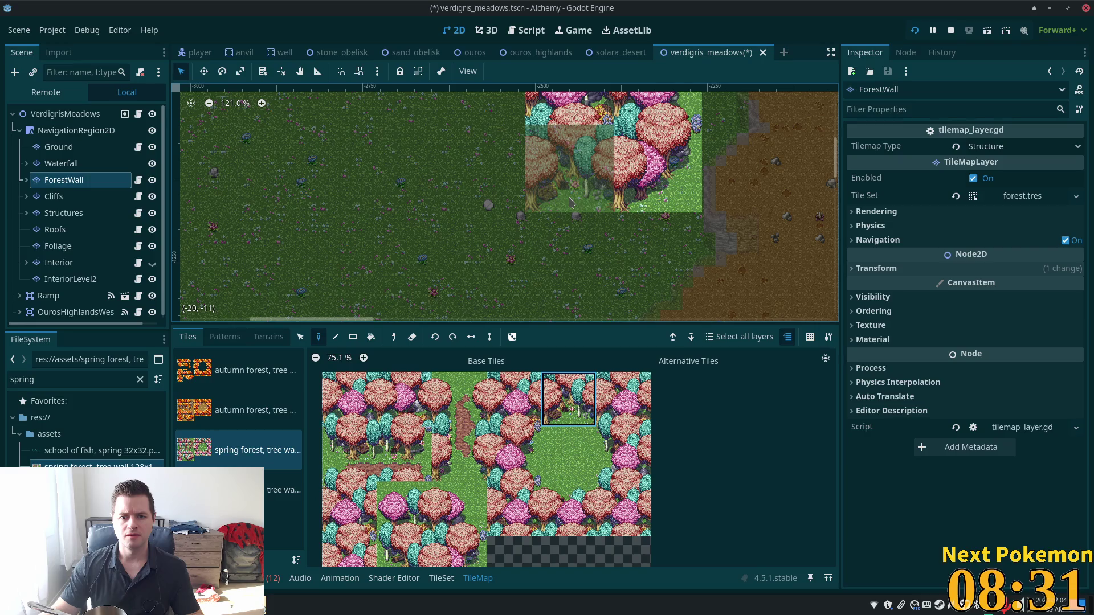
pyautogui.click(570, 202)
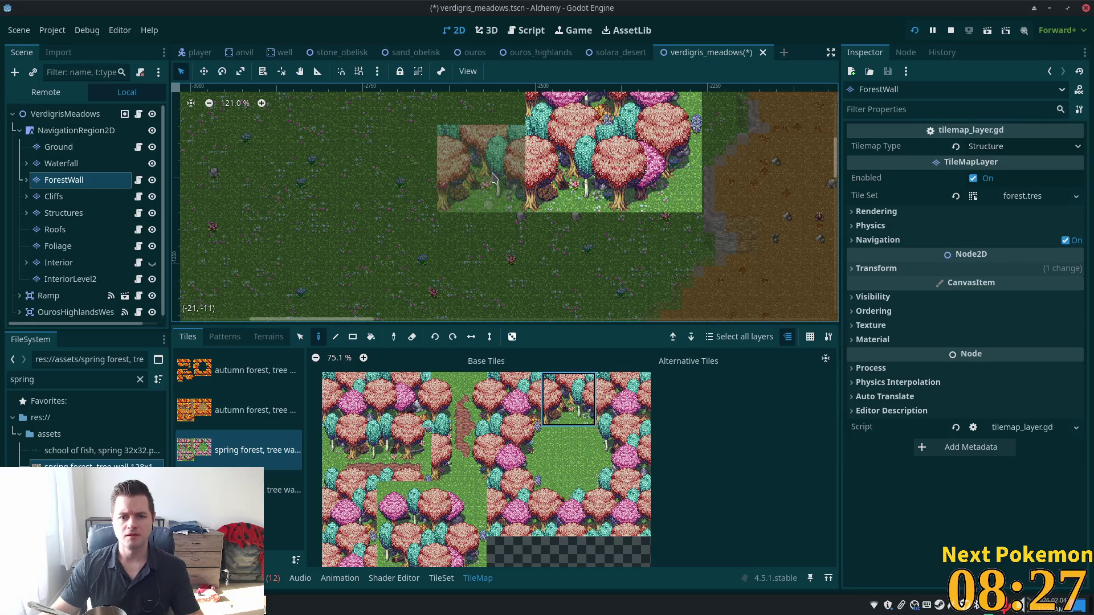
pyautogui.click(493, 178)
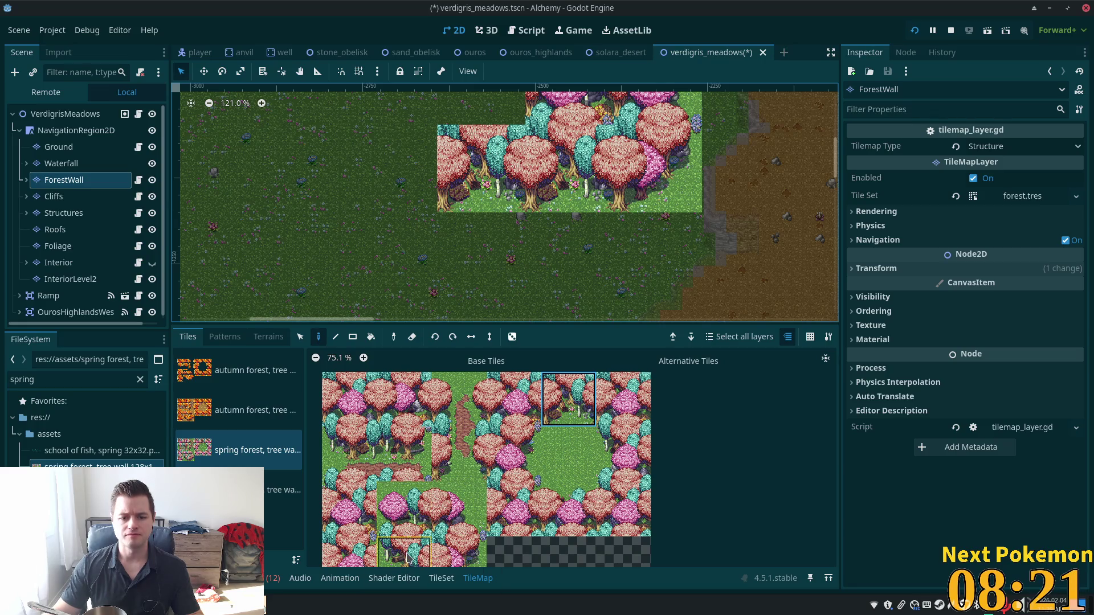
# Step: Extend the forest wall to its west end with more spring forest tiles
pyautogui.click(404, 553)
pyautogui.click(412, 164)
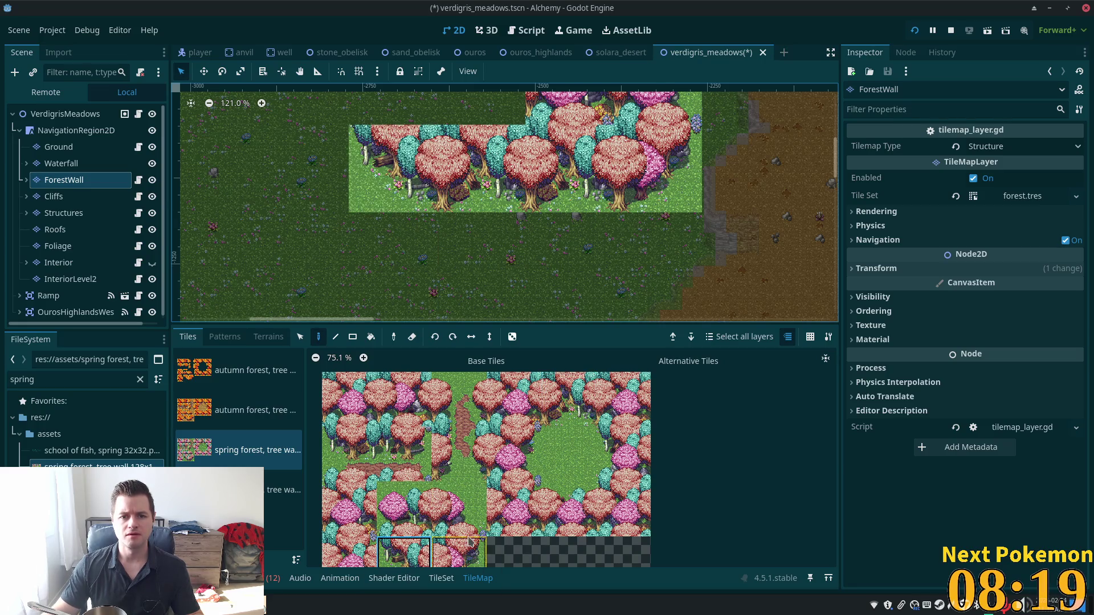
pyautogui.scroll(4, 495, 127)
pyautogui.hscroll(5, 495, 127)
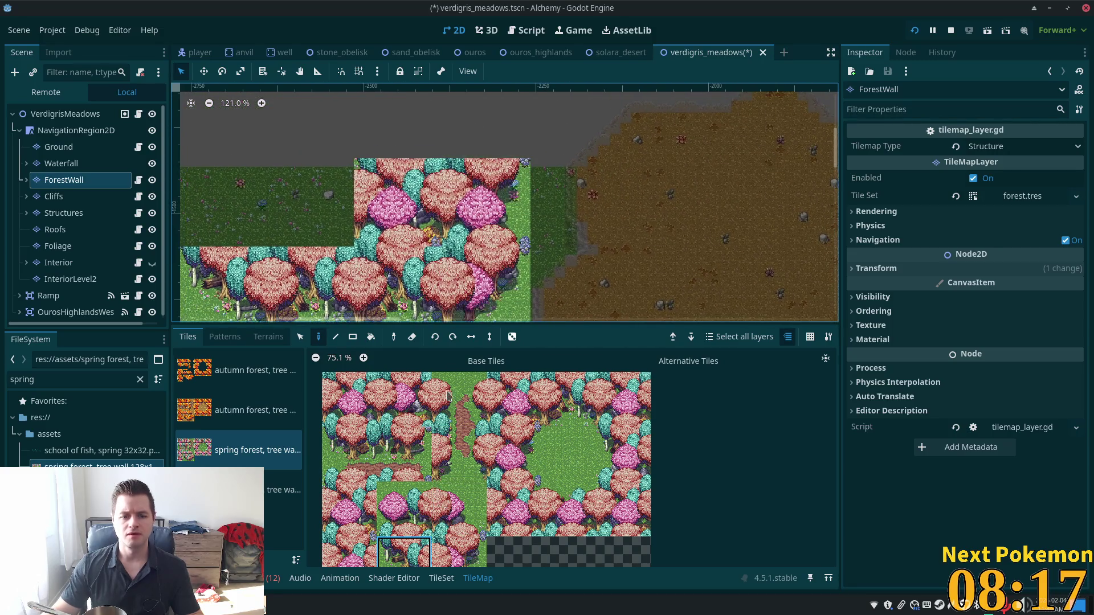
pyautogui.click(344, 523)
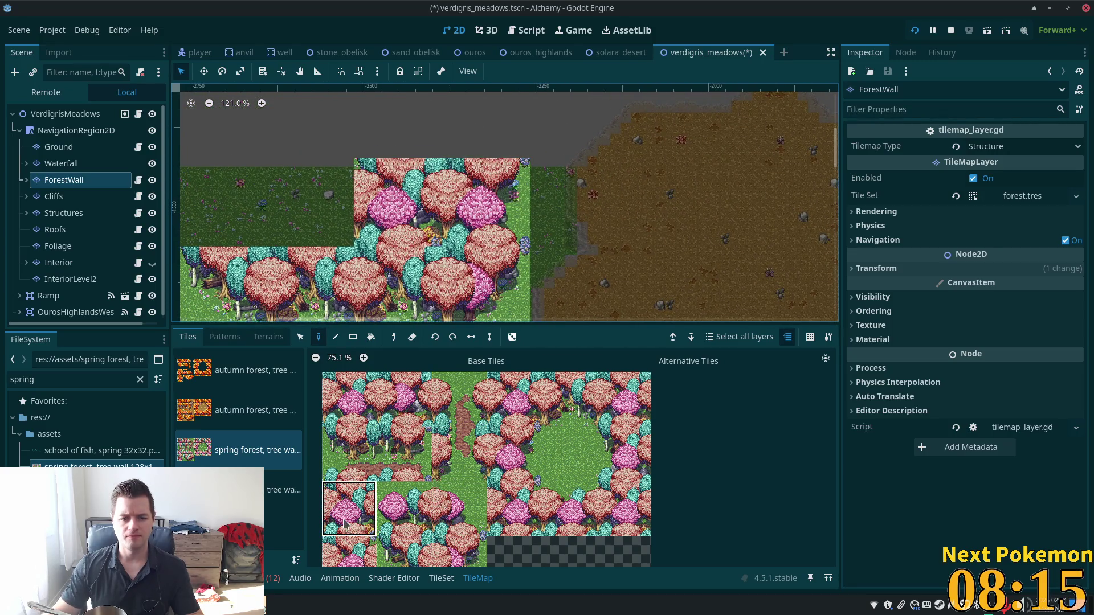
pyautogui.click(349, 554)
pyautogui.click(322, 199)
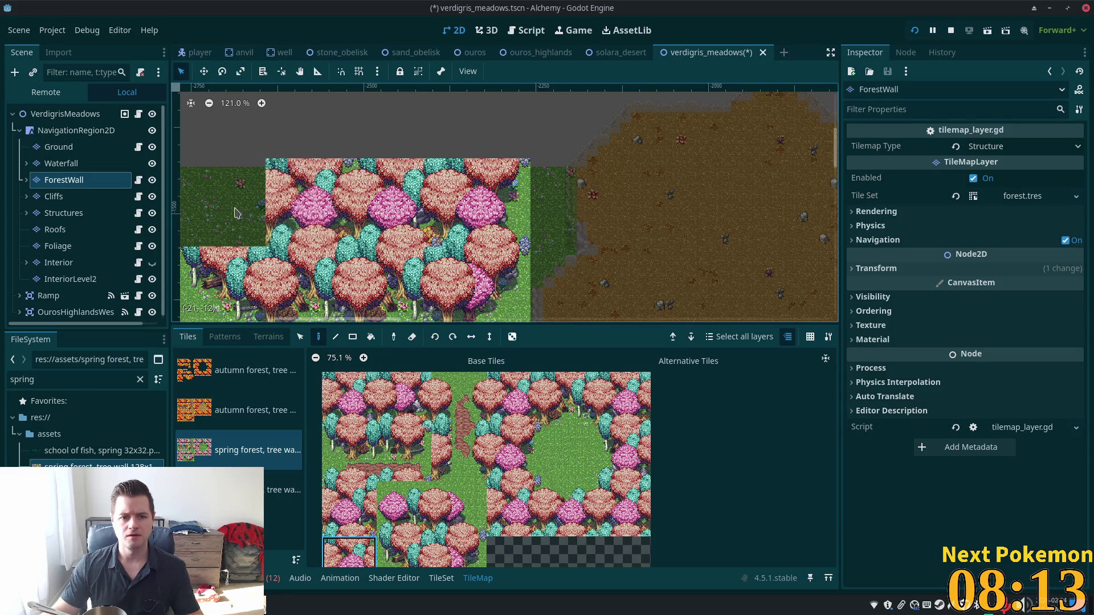
pyautogui.scroll(-2, 239, 211)
pyautogui.hscroll(-5, 240, 211)
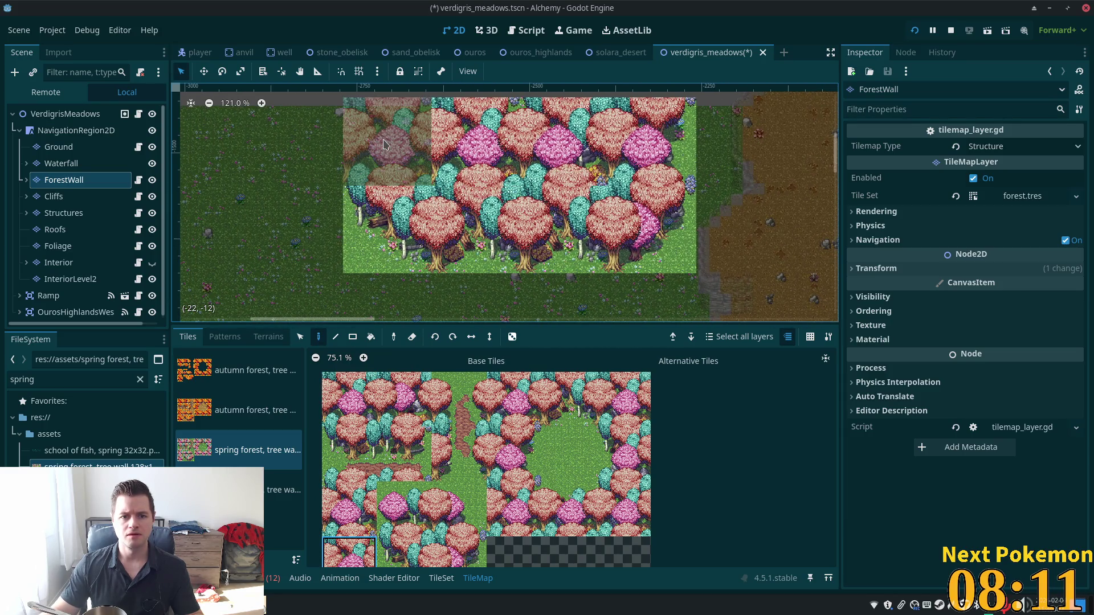
pyautogui.scroll(5, 647, 151)
pyautogui.hscroll(2, 647, 152)
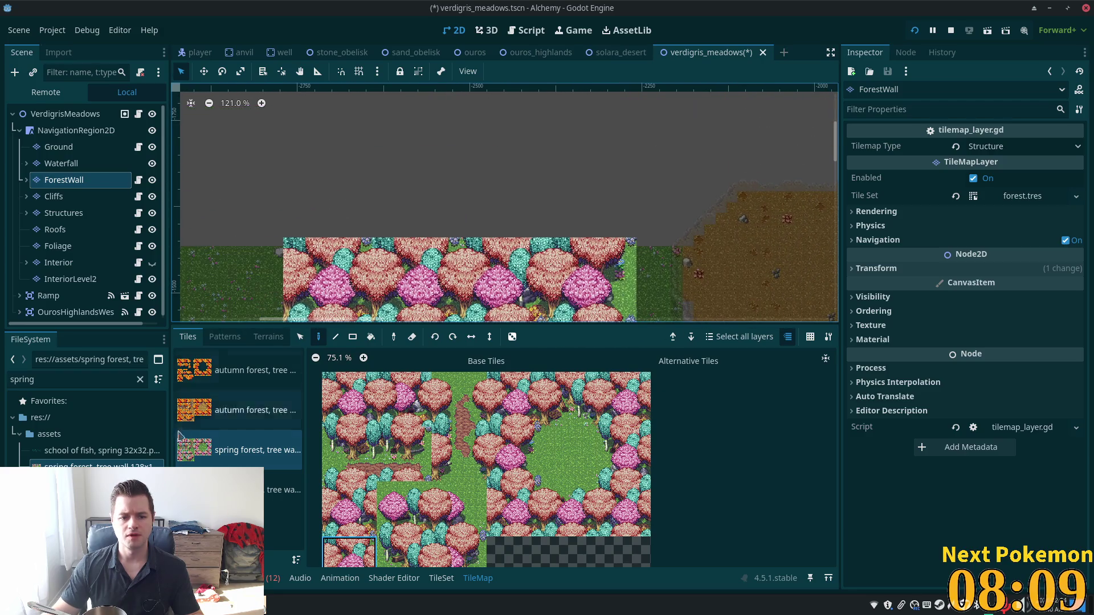
pyautogui.click(283, 489)
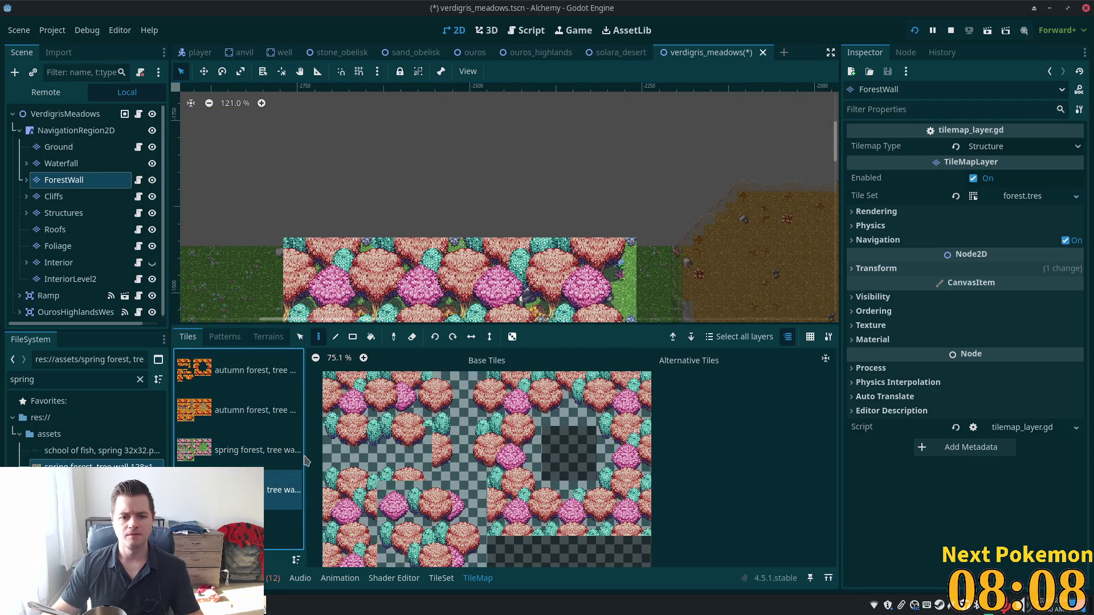
# Step: Pick canopy tile (4, 2) and select the ForestWallCanopy layer under ForestWall
pyautogui.click(388, 473)
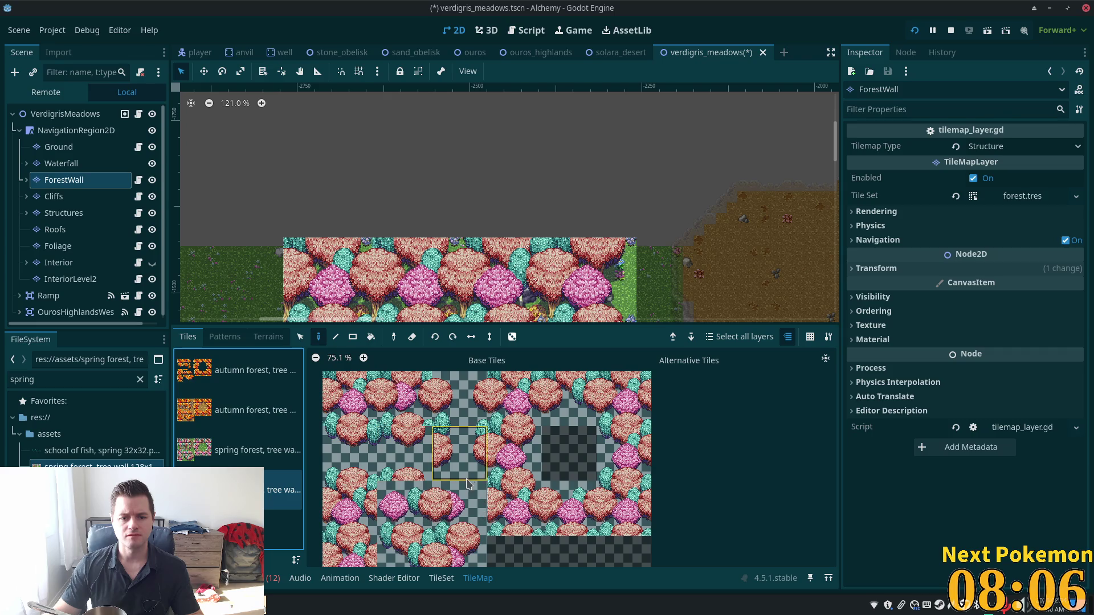
pyautogui.click(574, 508)
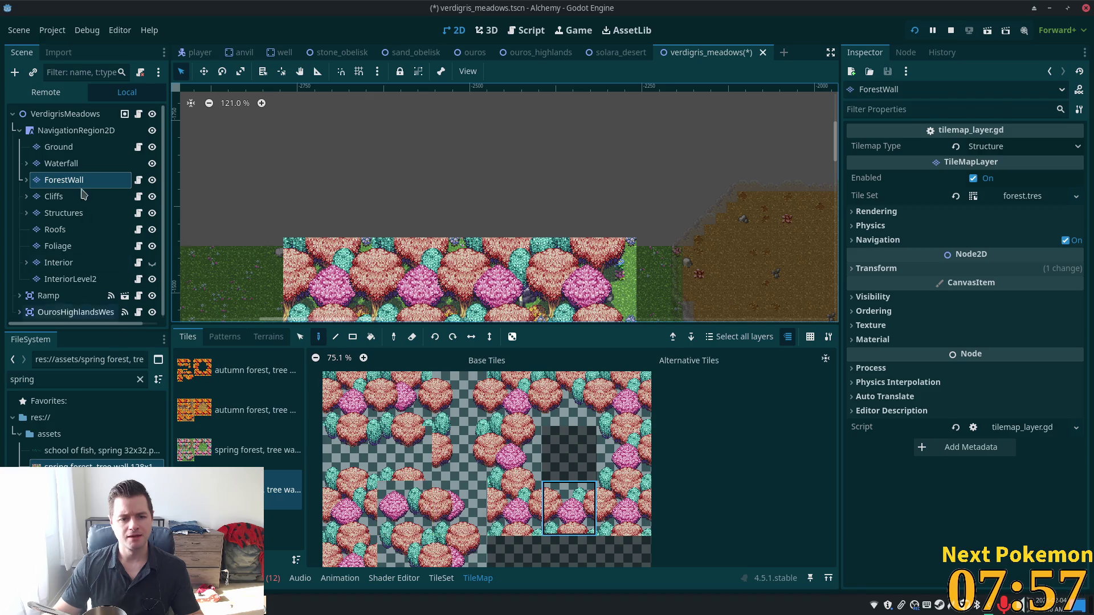
pyautogui.click(26, 179)
pyautogui.click(85, 196)
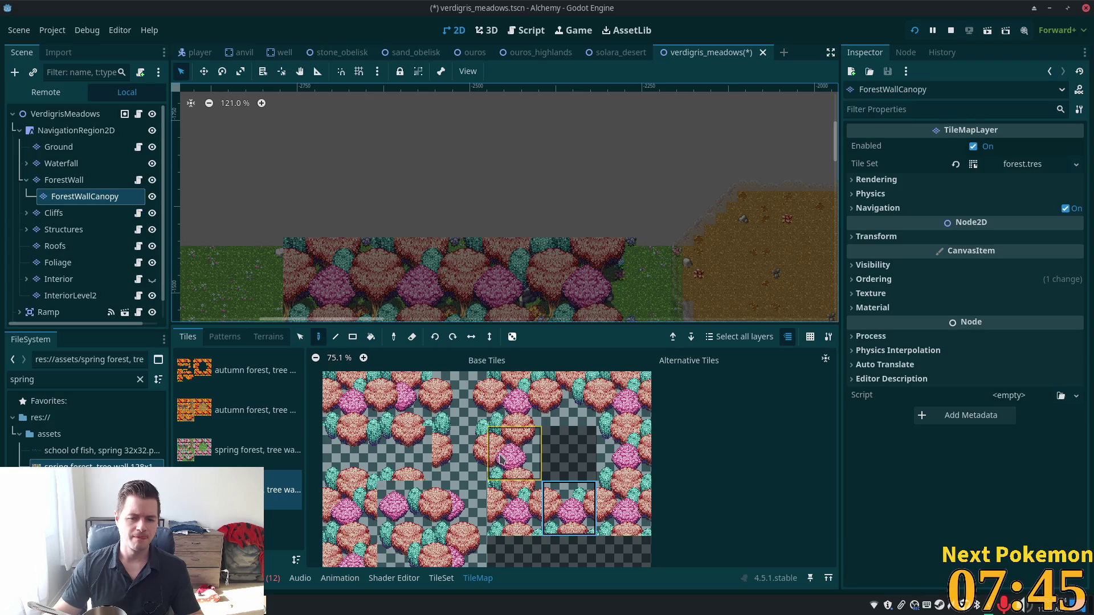
# Step: Paint a top-row spring forest tile onto the ForestWallCanopy layer
pyautogui.click(392, 470)
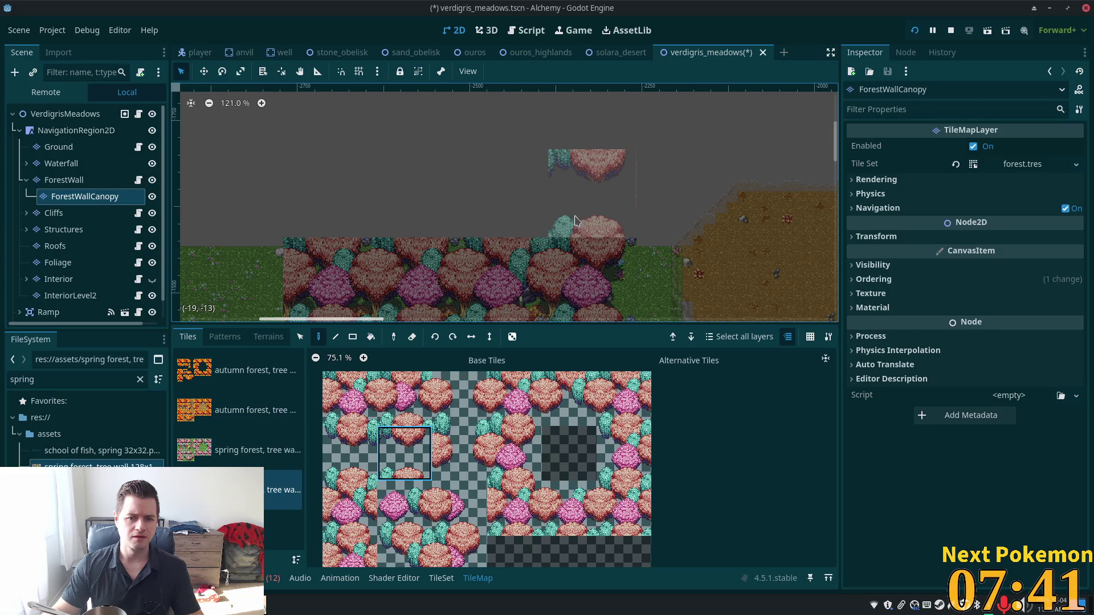
pyautogui.click(404, 509)
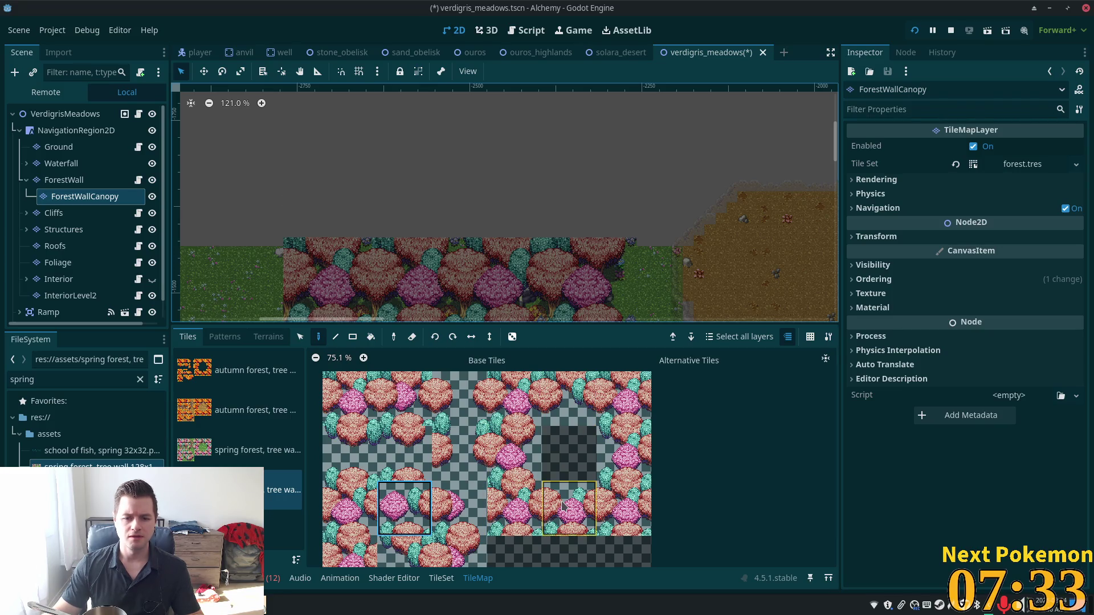
pyautogui.click(244, 452)
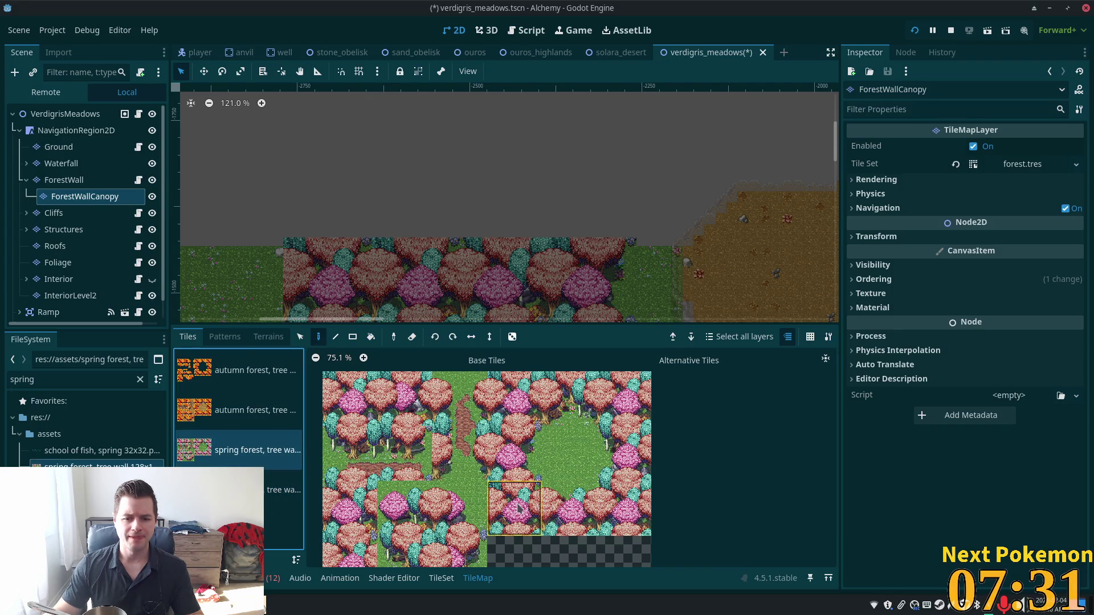
pyautogui.click(564, 399)
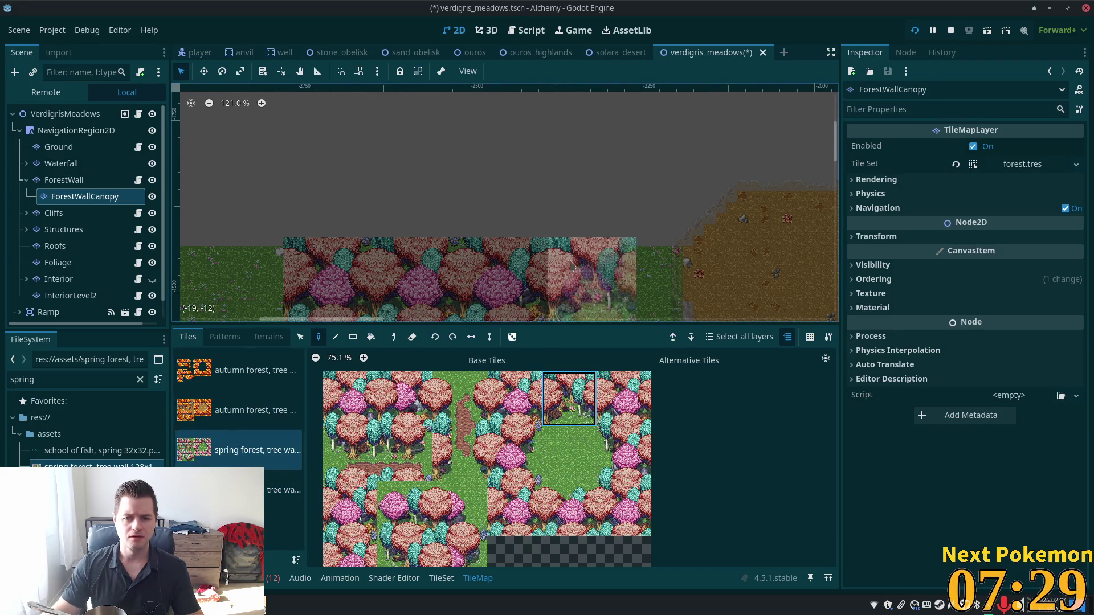
pyautogui.click(573, 250)
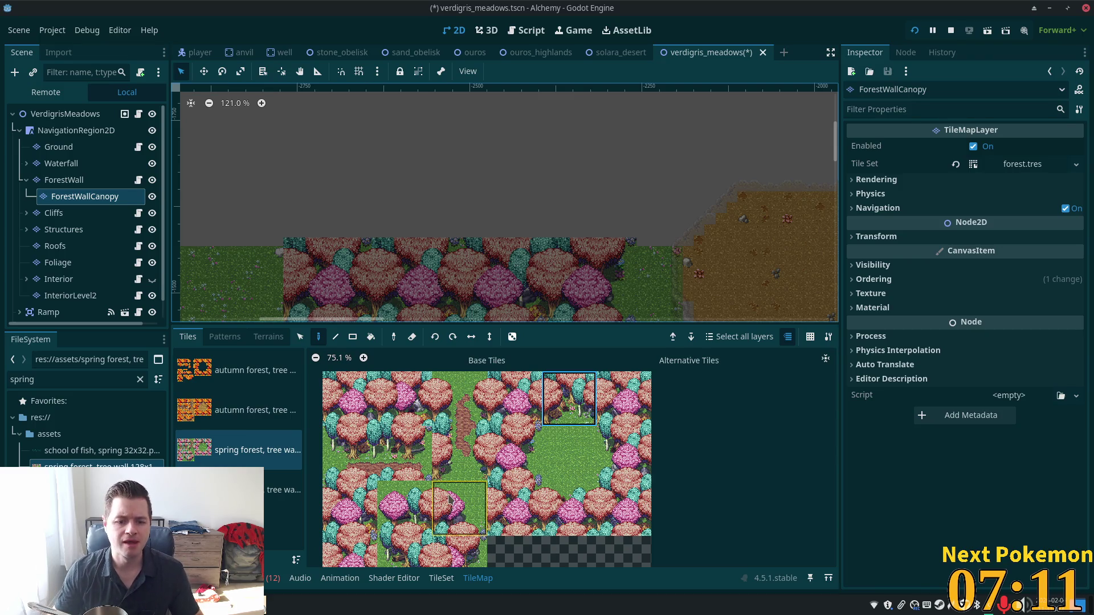
# Step: Paint canopy tree tiles above the forest wall, undoing the last placement
pyautogui.click(283, 490)
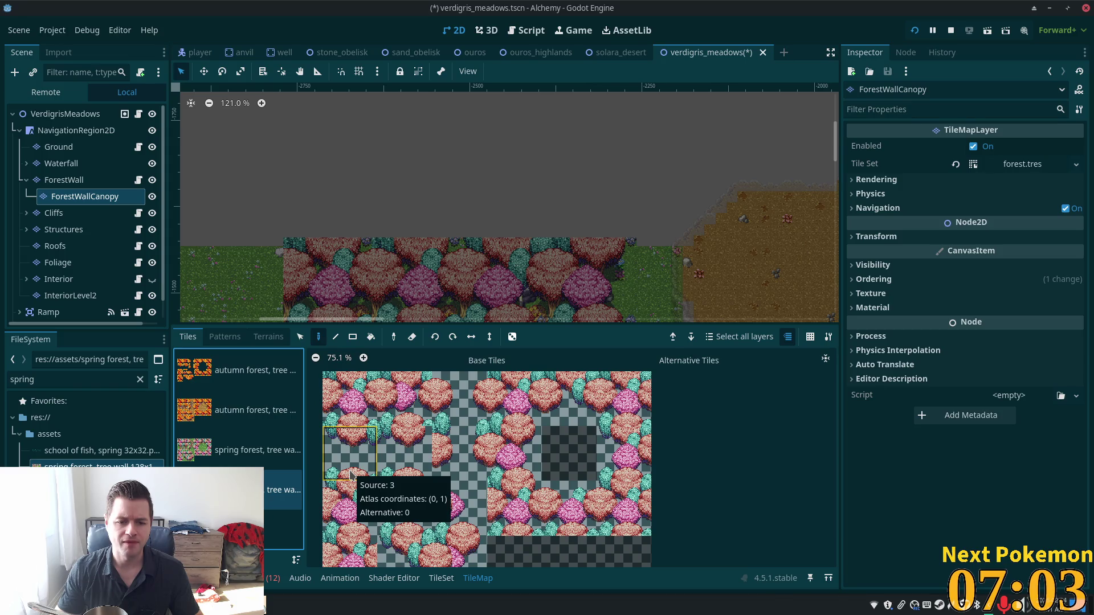
pyautogui.click(350, 475)
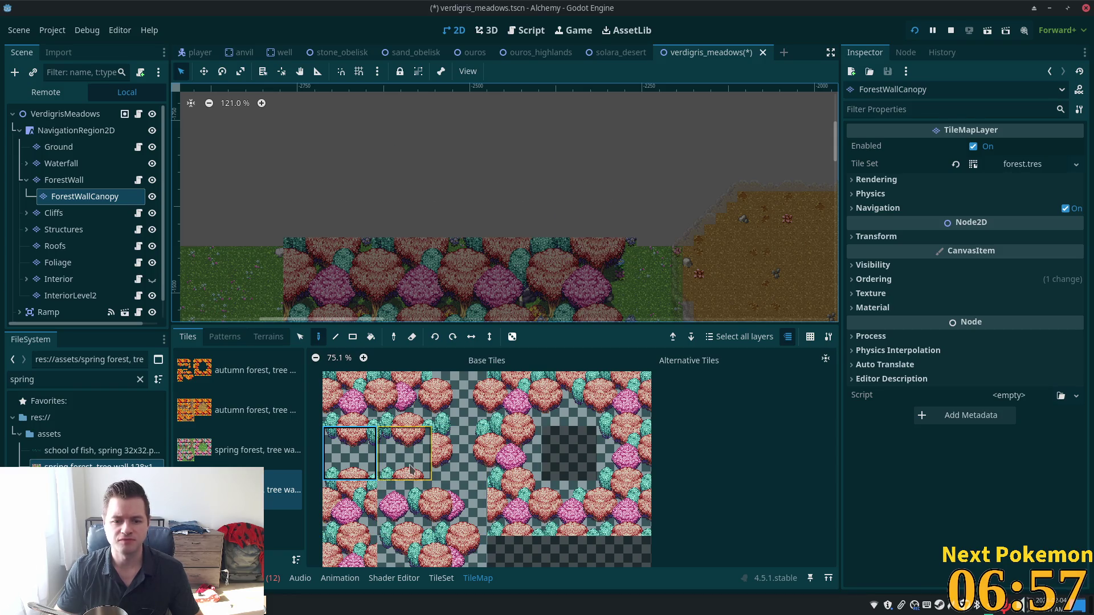
pyautogui.click(411, 470)
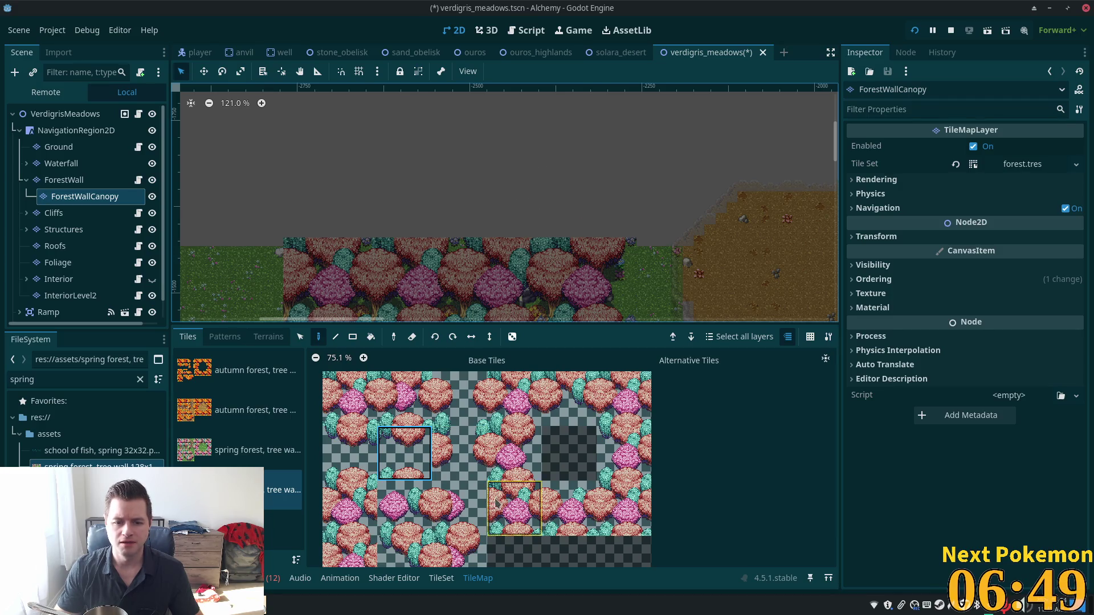
pyautogui.click(515, 398)
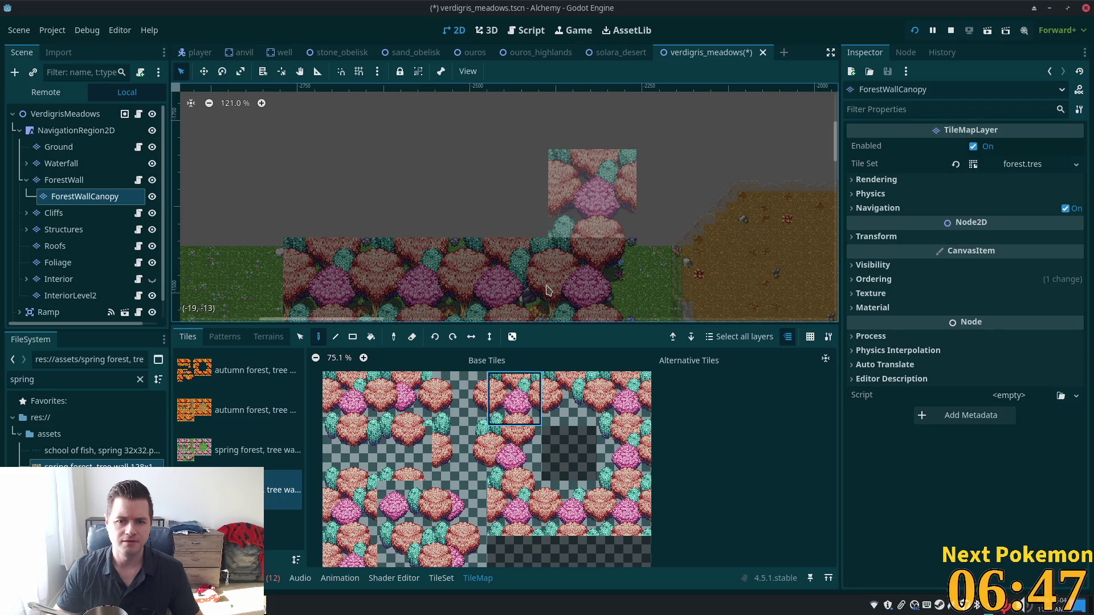
pyautogui.click(459, 507)
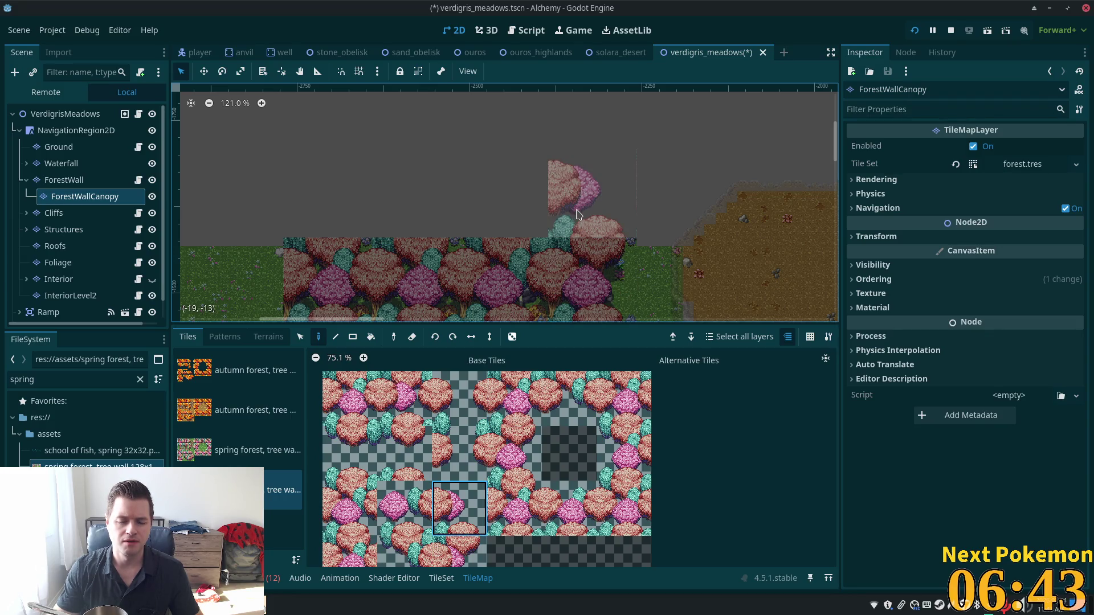
pyautogui.click(577, 214)
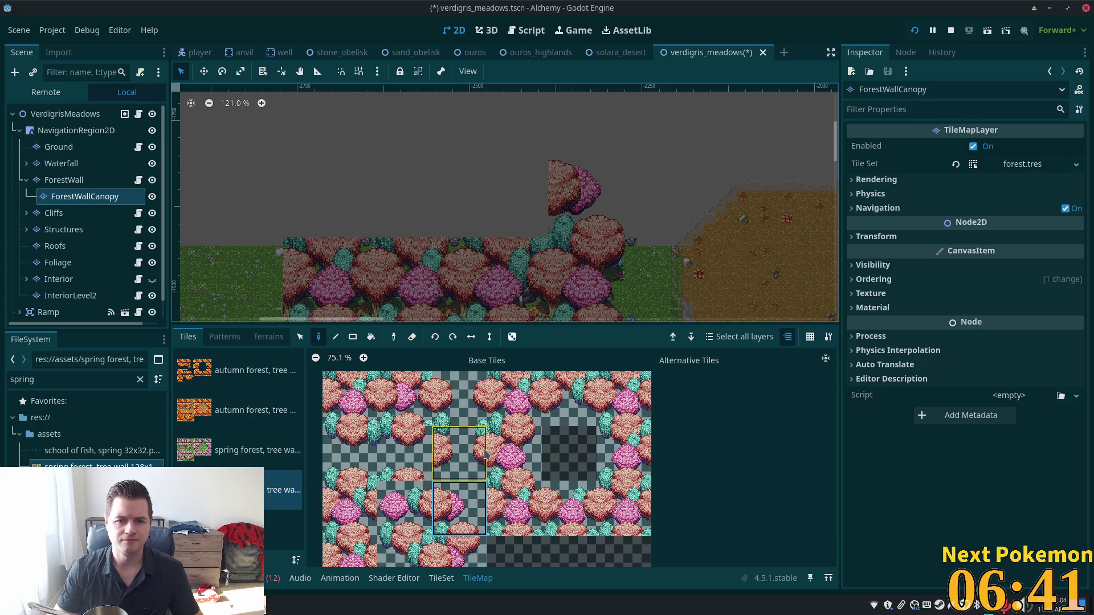
pyautogui.click(419, 521)
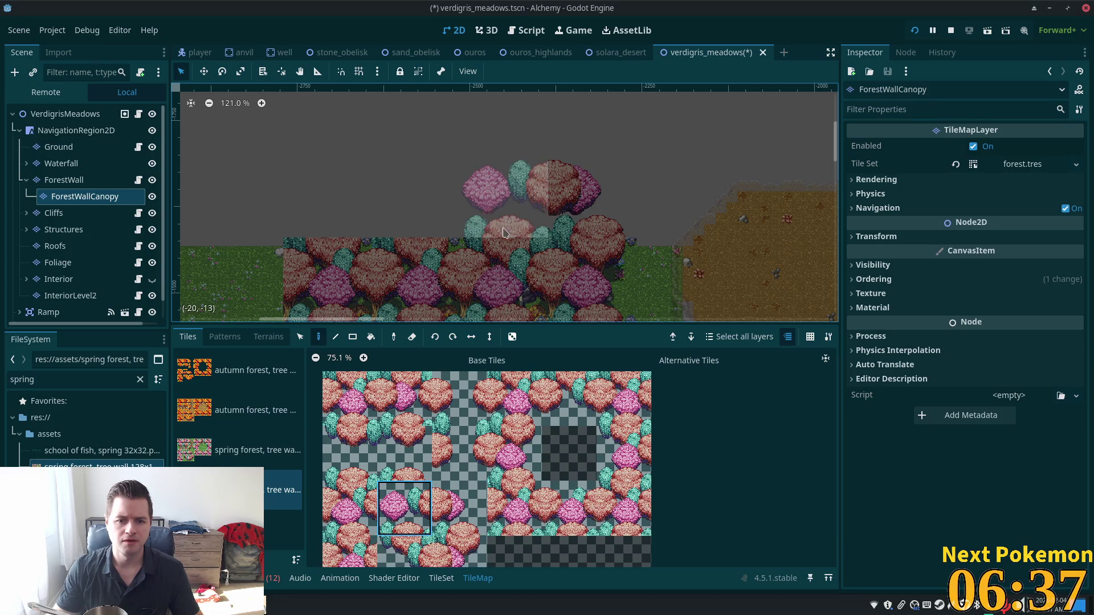
pyautogui.click(518, 210)
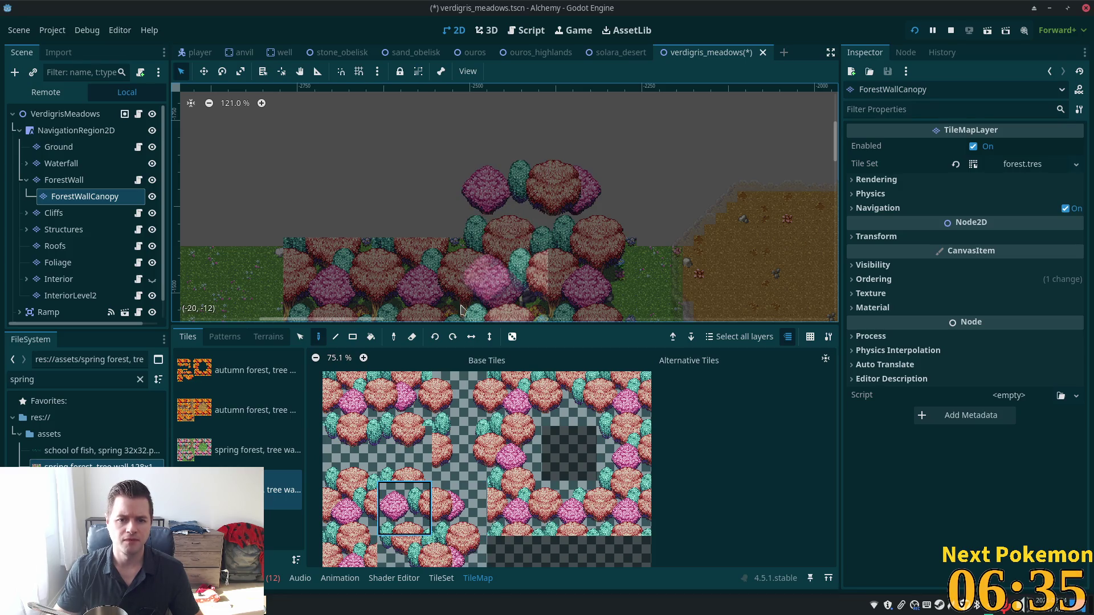
pyautogui.keyDown('ctrl'); pyautogui.click(524, 193); pyautogui.keyUp('ctrl')
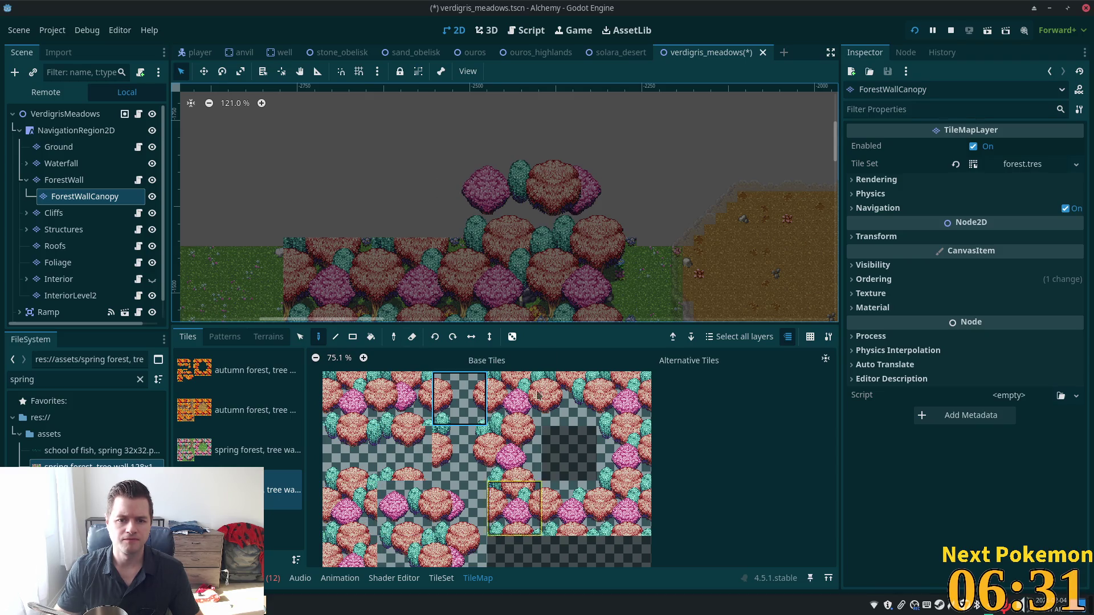
pyautogui.hotkey('ctrl', 'z')
pyautogui.hotkey('ctrl', 'z')
pyautogui.hotkey('ctrl', 'z')
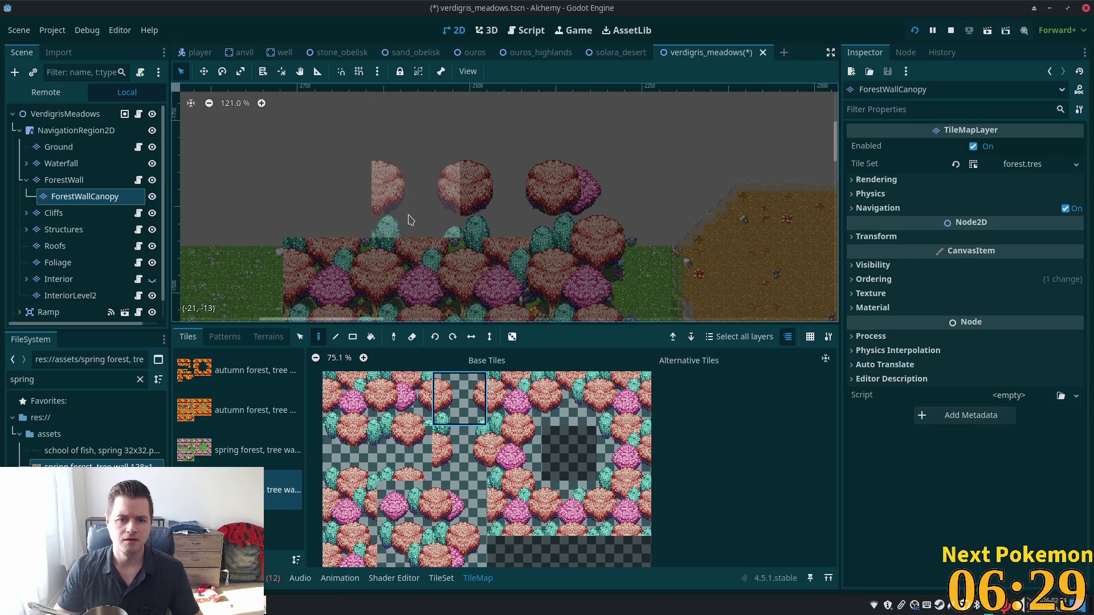
# Step: Stamp the bottom-left canopy tile across the tree wall, then select the Ground layer
pyautogui.click(338, 509)
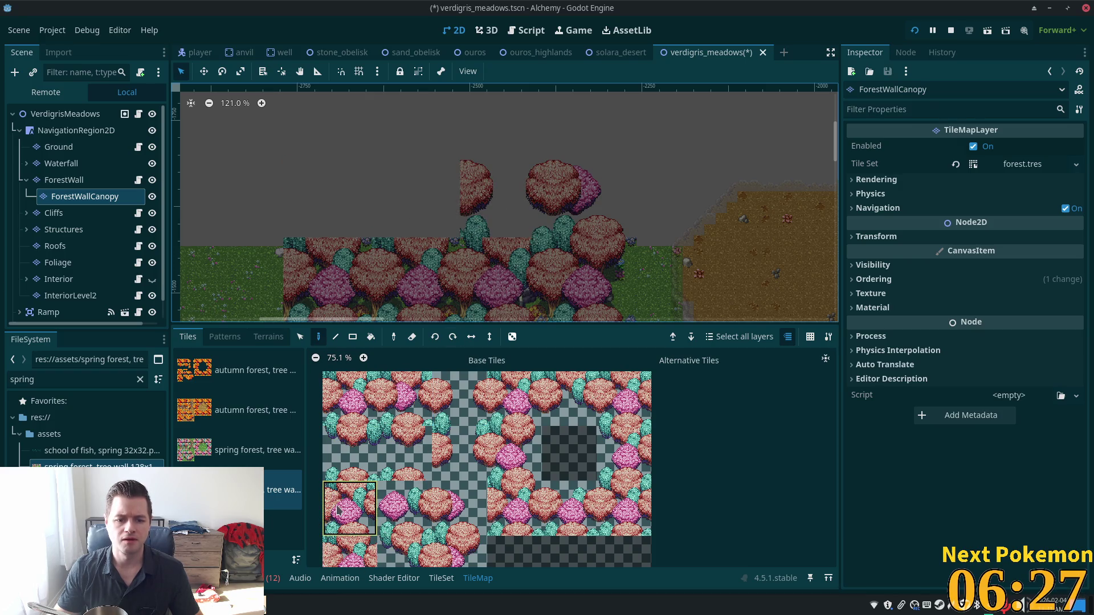
pyautogui.click(503, 206)
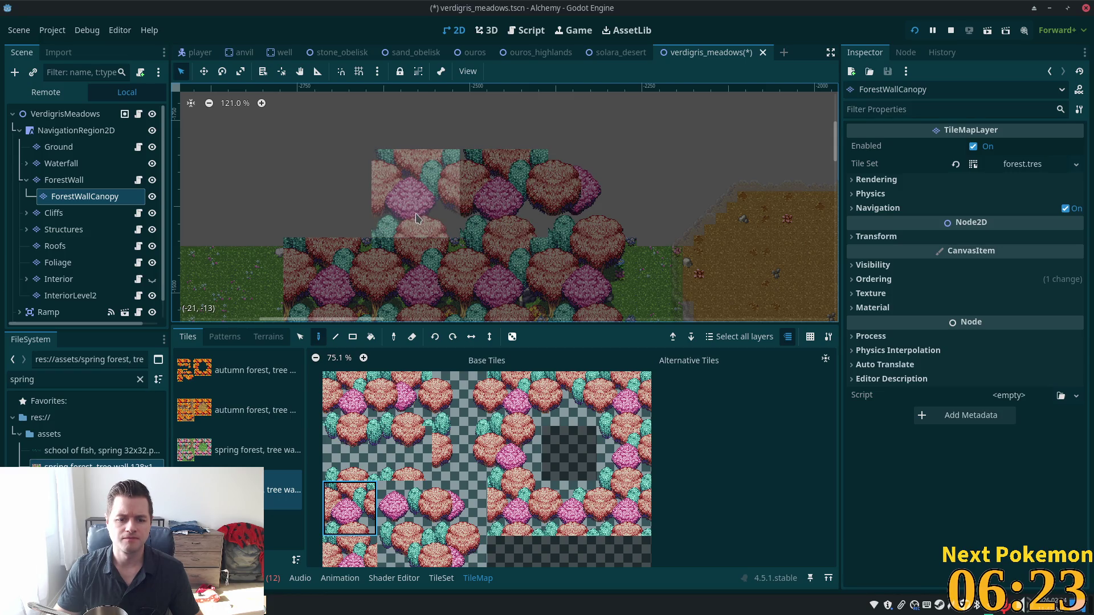
pyautogui.click(416, 218)
pyautogui.click(327, 218)
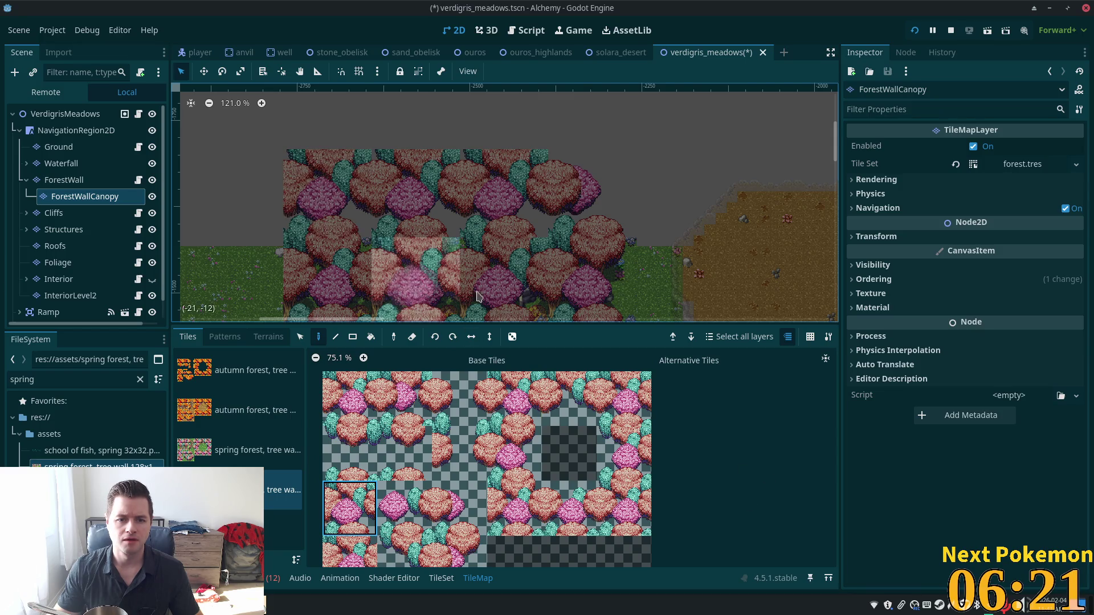
pyautogui.click(62, 149)
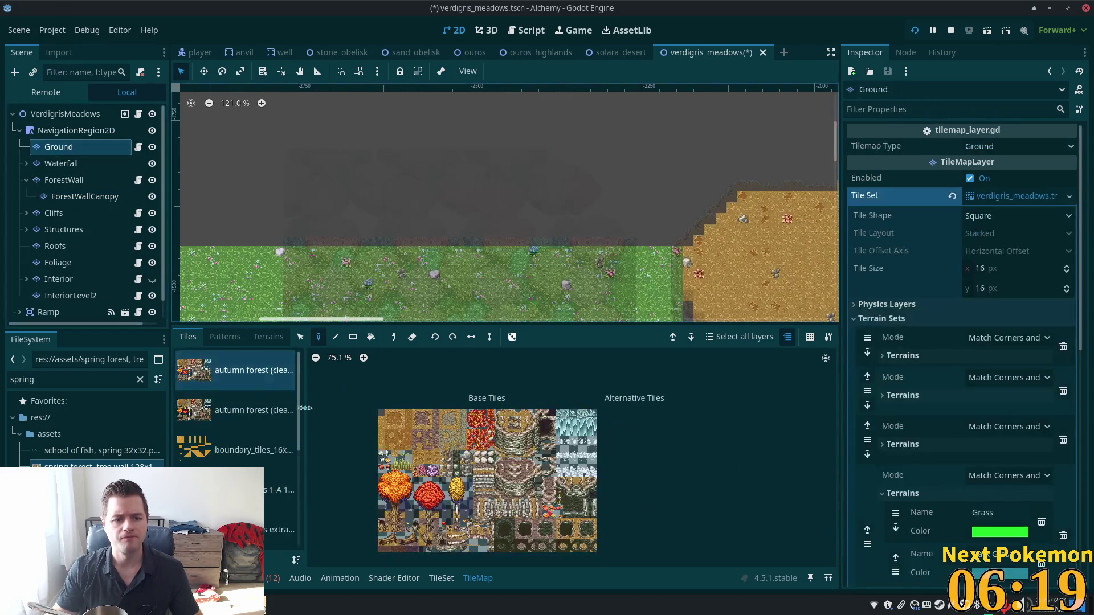
# Step: Fill rectangles around the forest with Grass terrain from Terrain Set 3
pyautogui.click(268, 336)
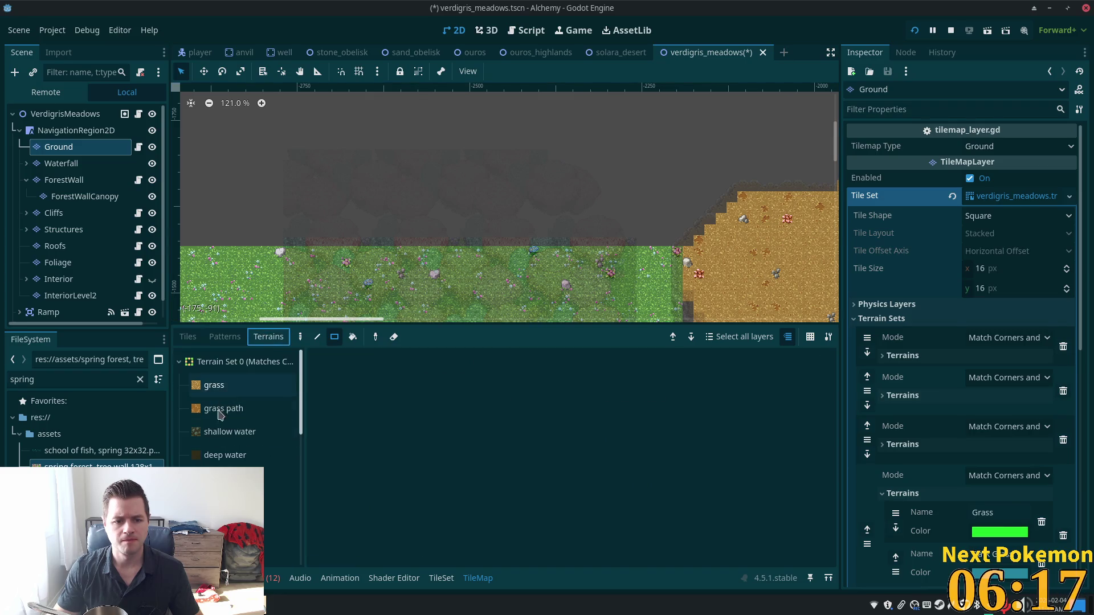
pyautogui.click(178, 362)
pyautogui.click(179, 409)
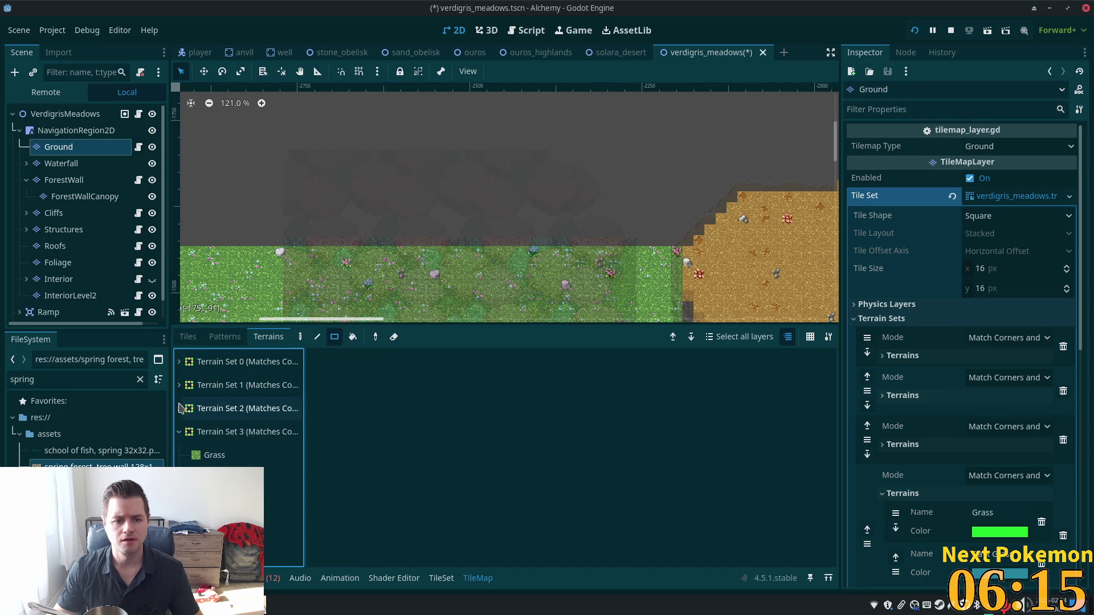
pyautogui.click(211, 456)
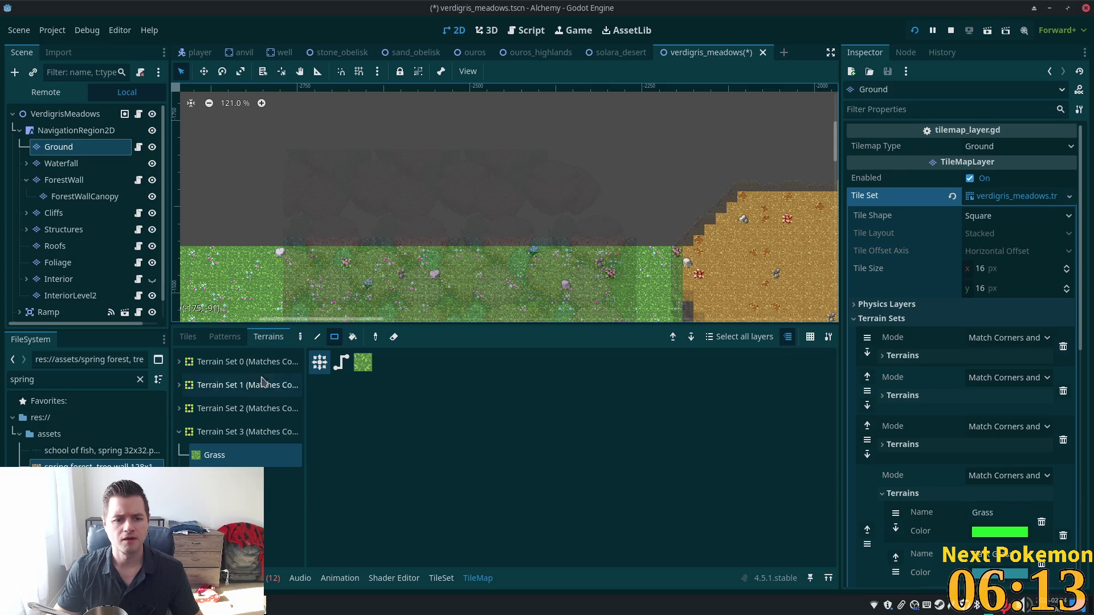
pyautogui.moveTo(294, 177); pyautogui.dragTo(570, 280)
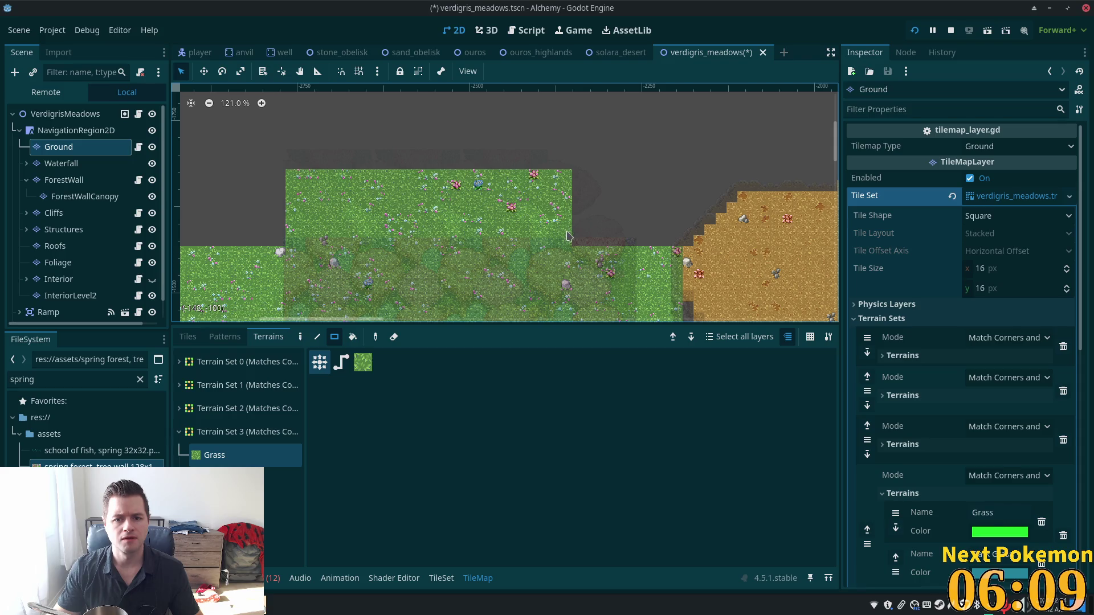
pyautogui.moveTo(577, 207); pyautogui.dragTo(588, 219)
pyautogui.click(109, 110)
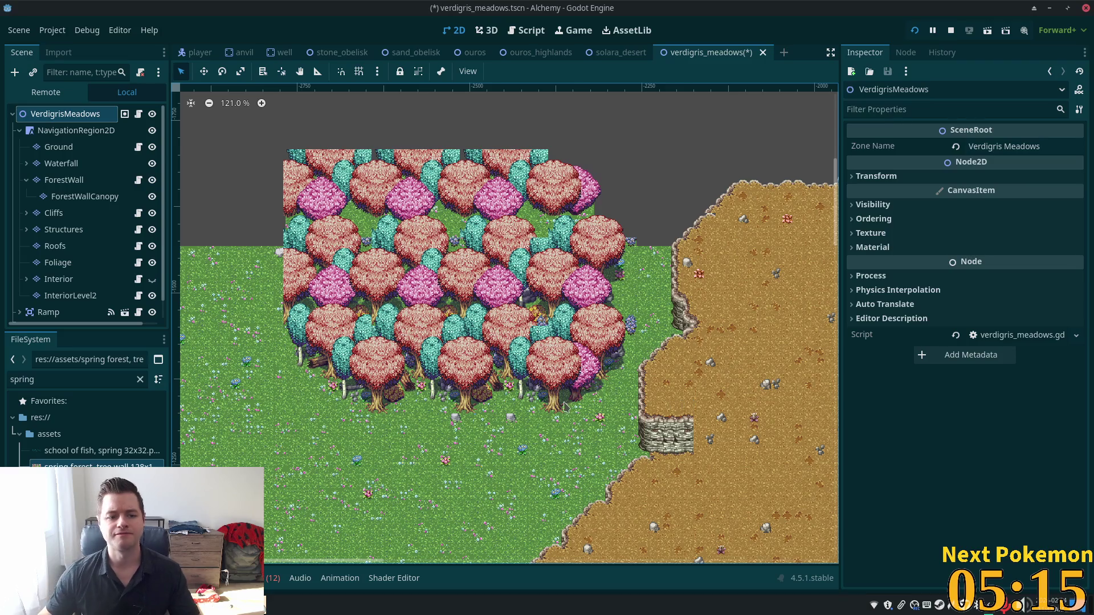
# Step: Pan to the forest's right edge and select the Ground layer to list its grass and water terrains
pyautogui.scroll(-4, 598, 357)
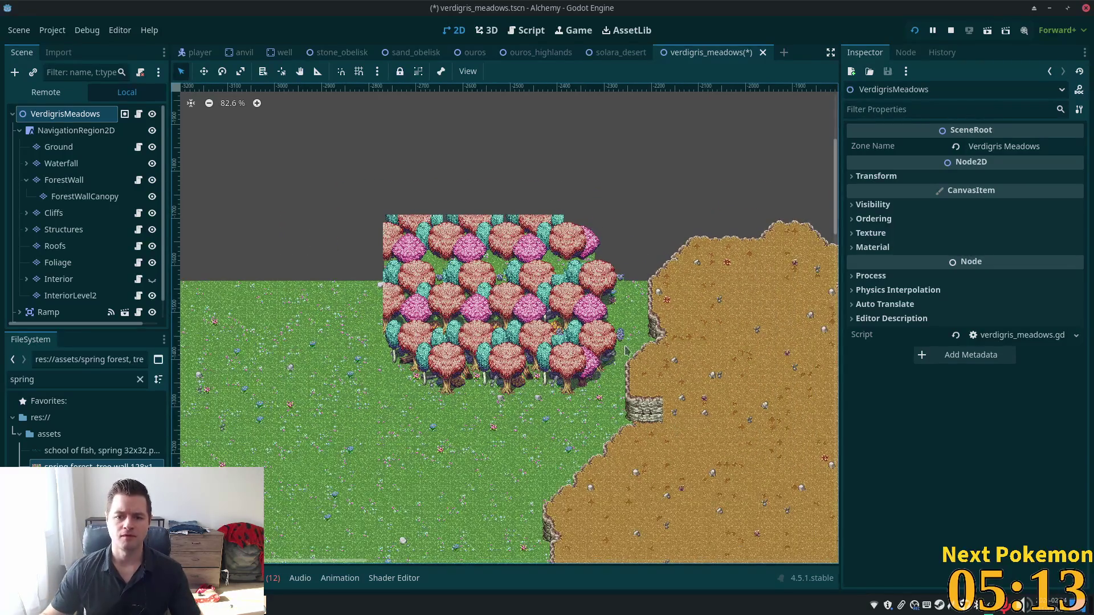
pyautogui.scroll(5, 625, 350)
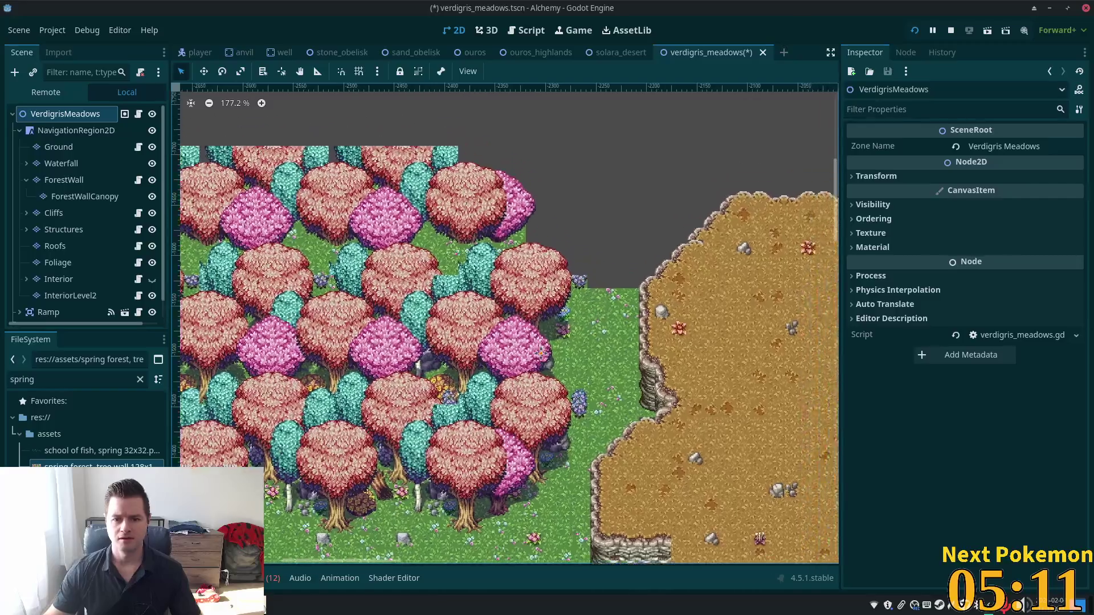
pyautogui.moveTo(541, 353); pyautogui.dragTo(468, 372)
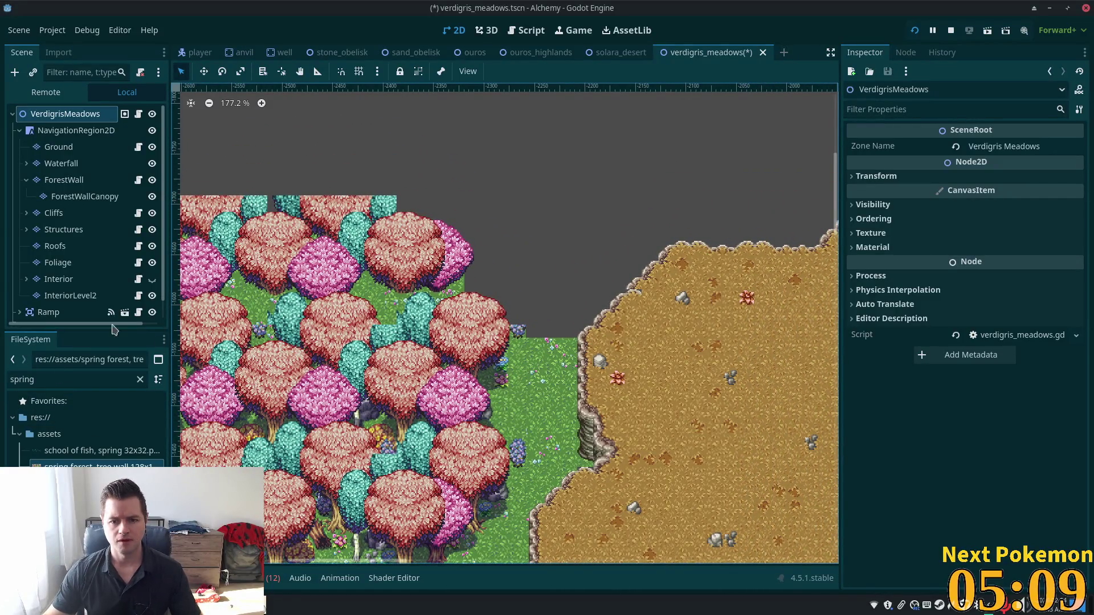
pyautogui.click(57, 148)
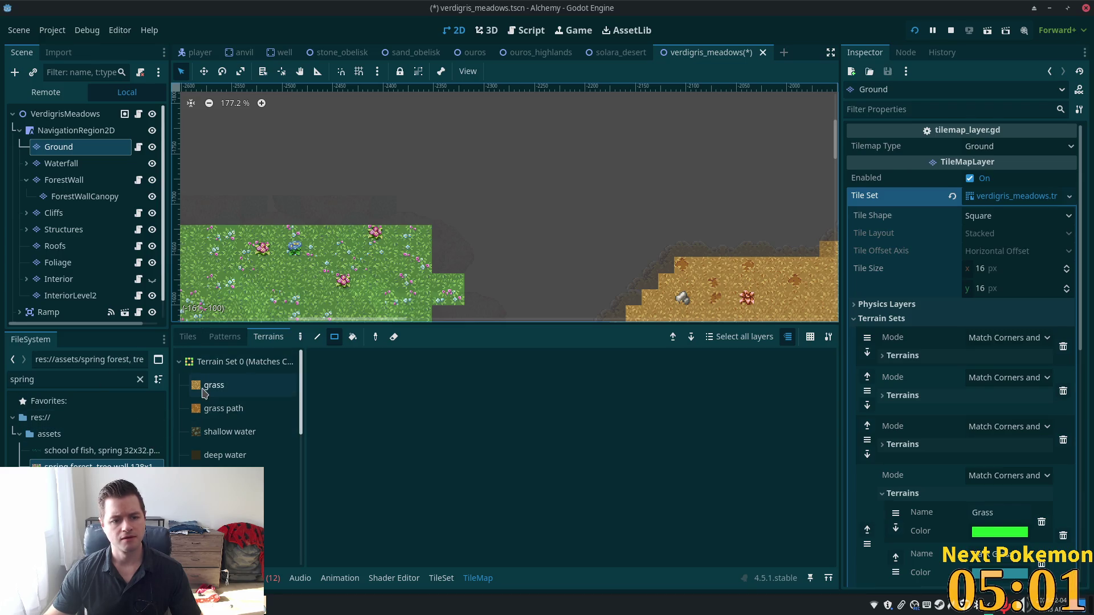
# Step: Choose the spring tile atlas and place a grass-edge tile at the grass boundary
pyautogui.click(201, 337)
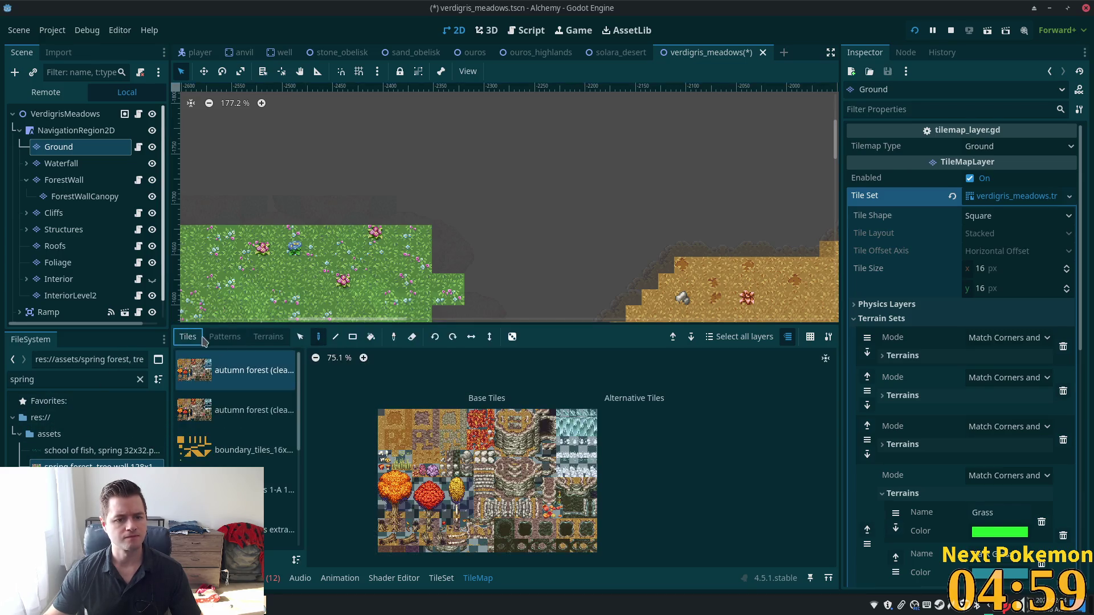
pyautogui.scroll(-3, 237, 433)
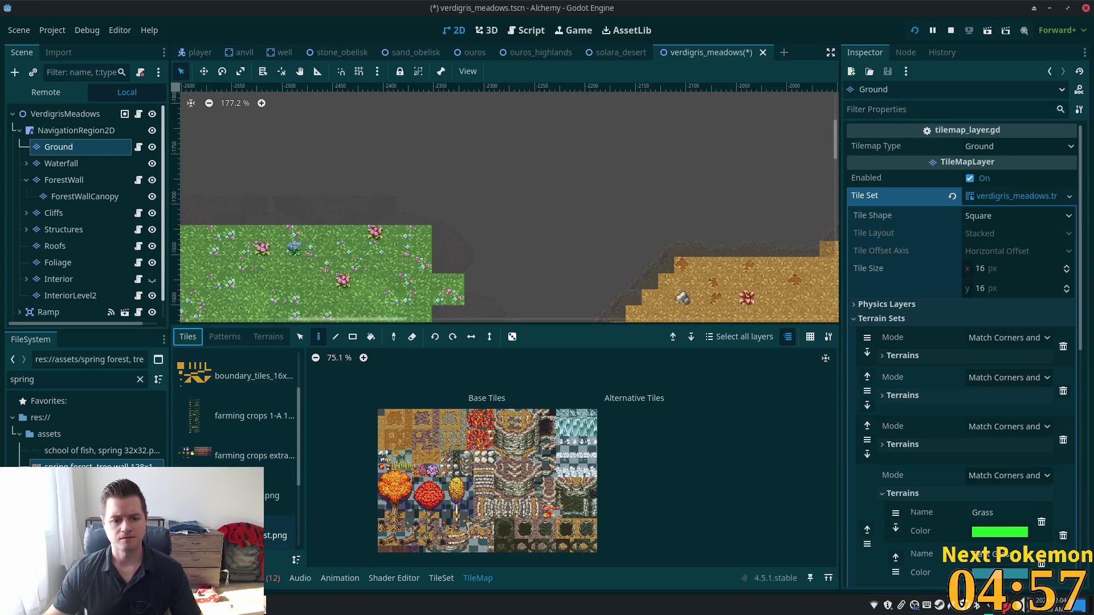
pyautogui.click(279, 496)
pyautogui.scroll(3, 556, 276)
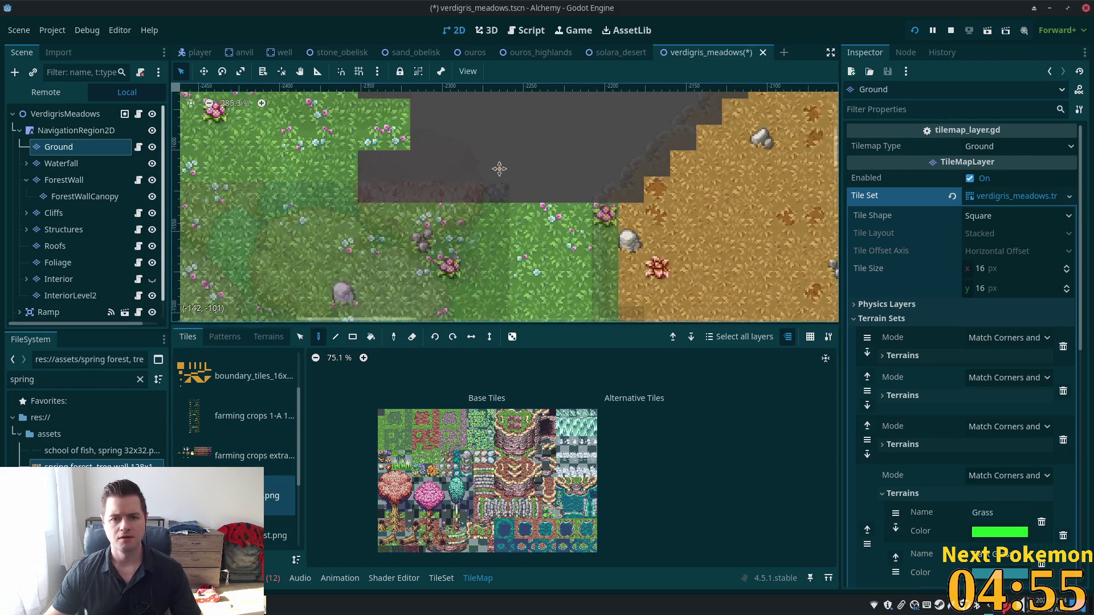
pyautogui.moveTo(499, 168); pyautogui.dragTo(536, 229)
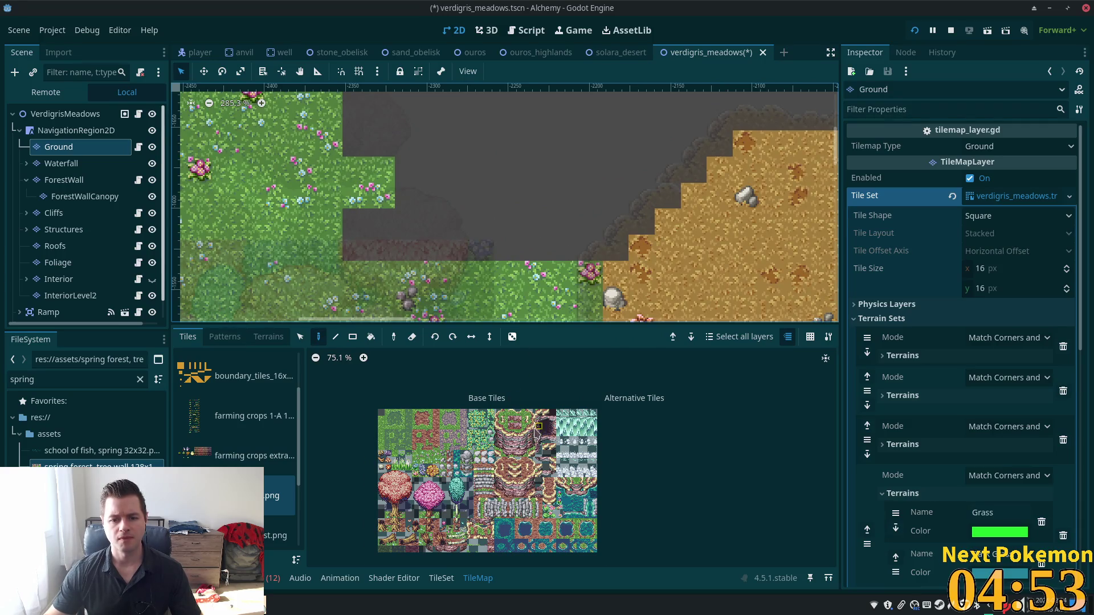
pyautogui.scroll(5, 535, 432)
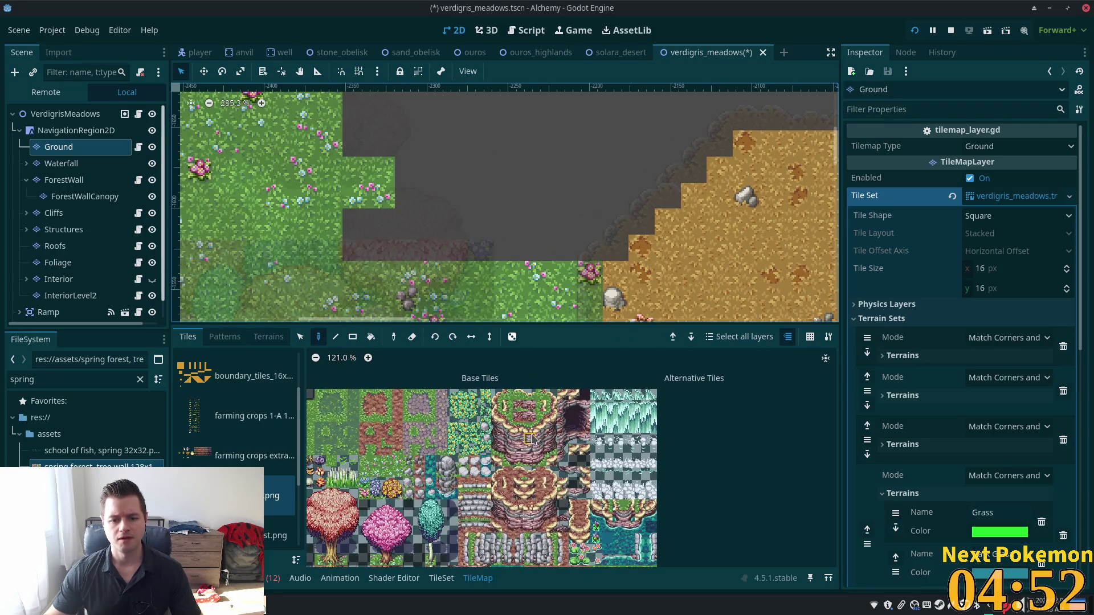
pyautogui.click(541, 395)
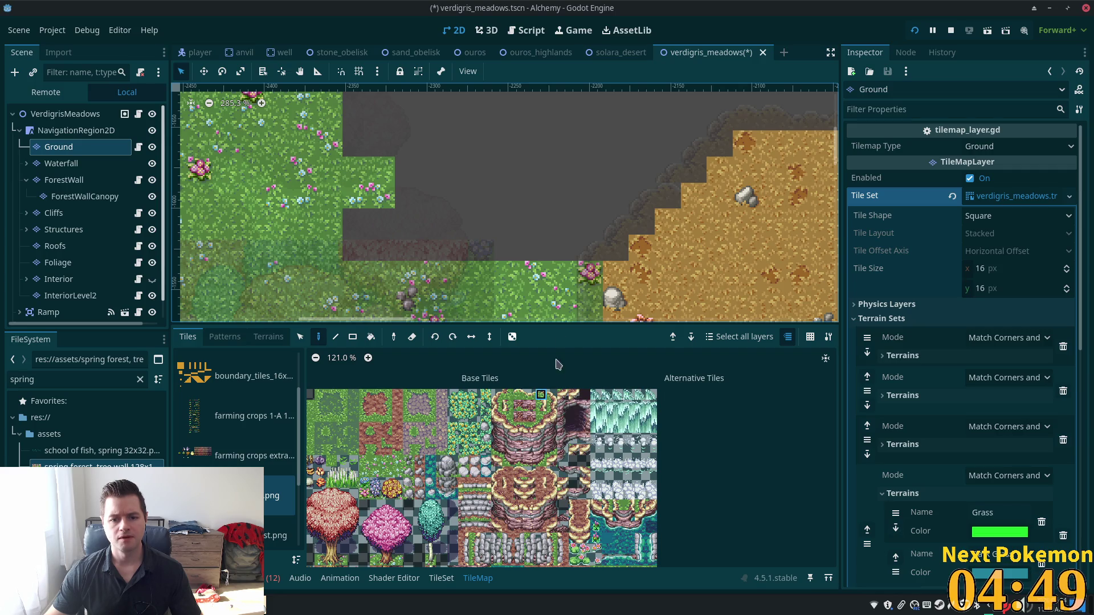
pyautogui.click(551, 396)
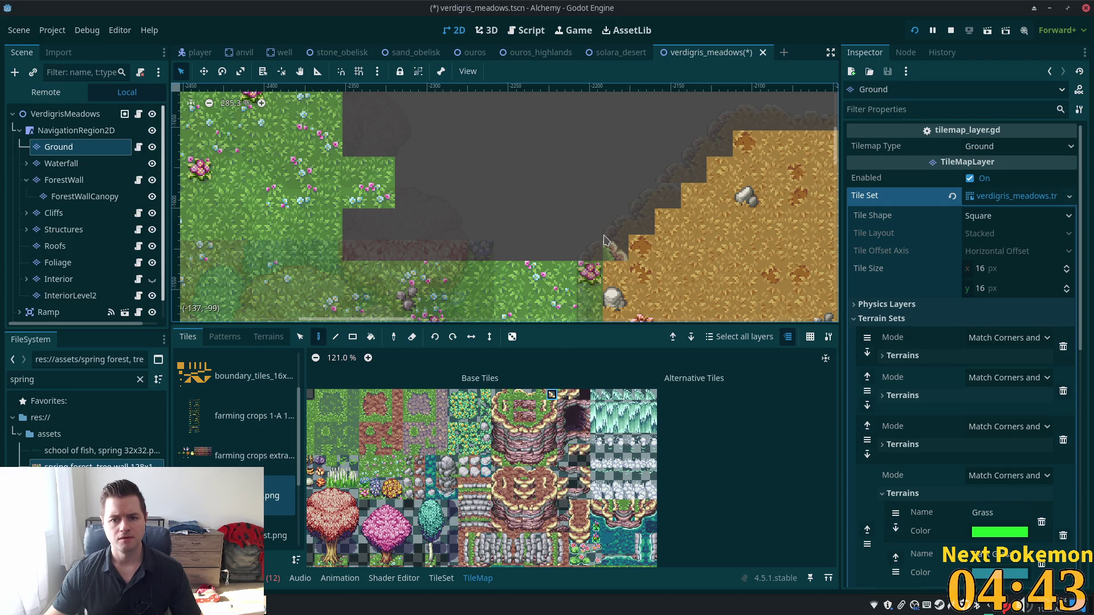
pyautogui.click(589, 250)
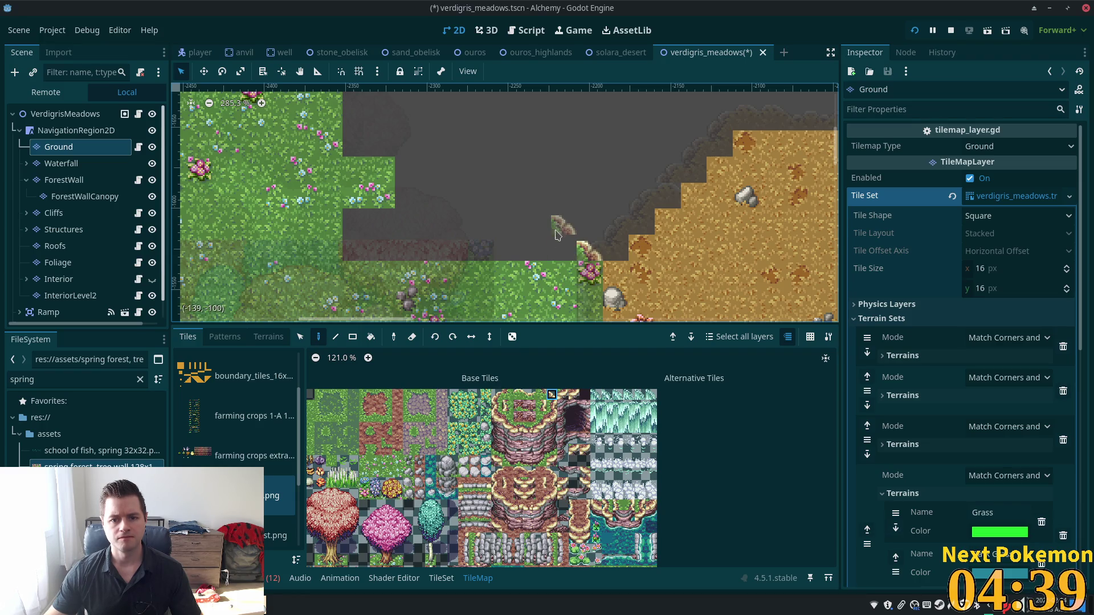
# Step: Add grass corner tiles and extend the grass edge leftward along the row
pyautogui.click(539, 399)
pyautogui.click(565, 248)
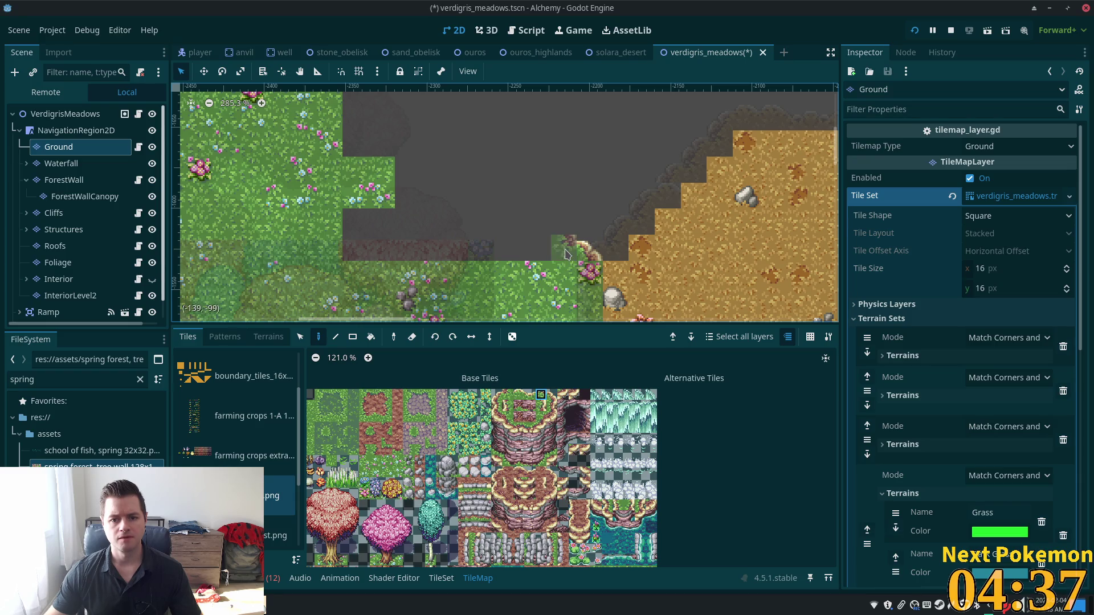
pyautogui.click(552, 395)
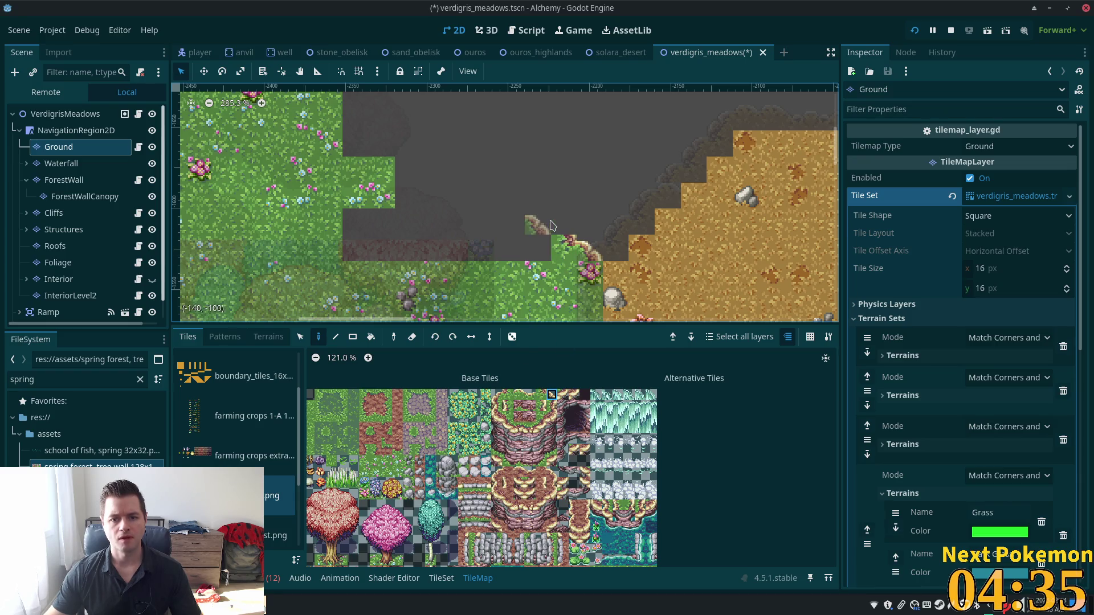
pyautogui.click(564, 225)
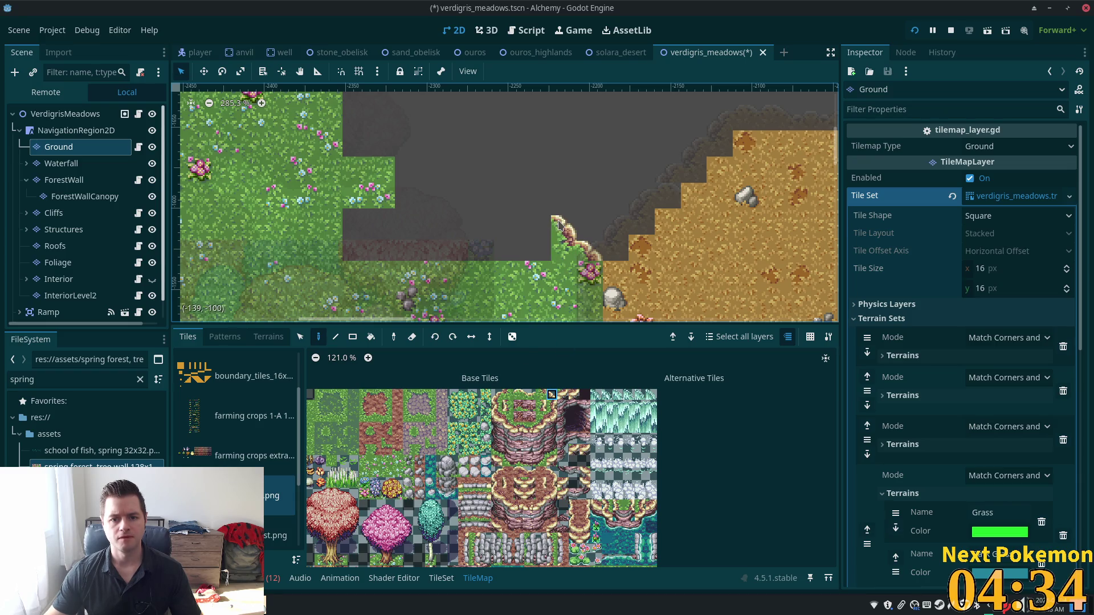
pyautogui.click(530, 395)
pyautogui.moveTo(519, 395); pyautogui.dragTo(530, 395)
pyautogui.click(524, 223)
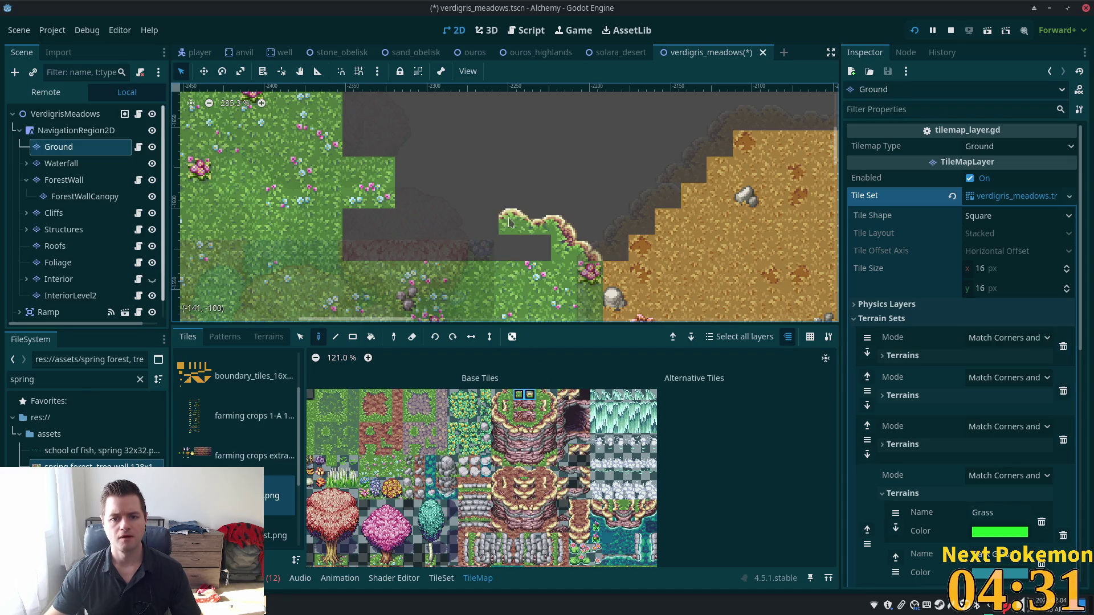
pyautogui.moveTo(499, 223); pyautogui.dragTo(474, 223)
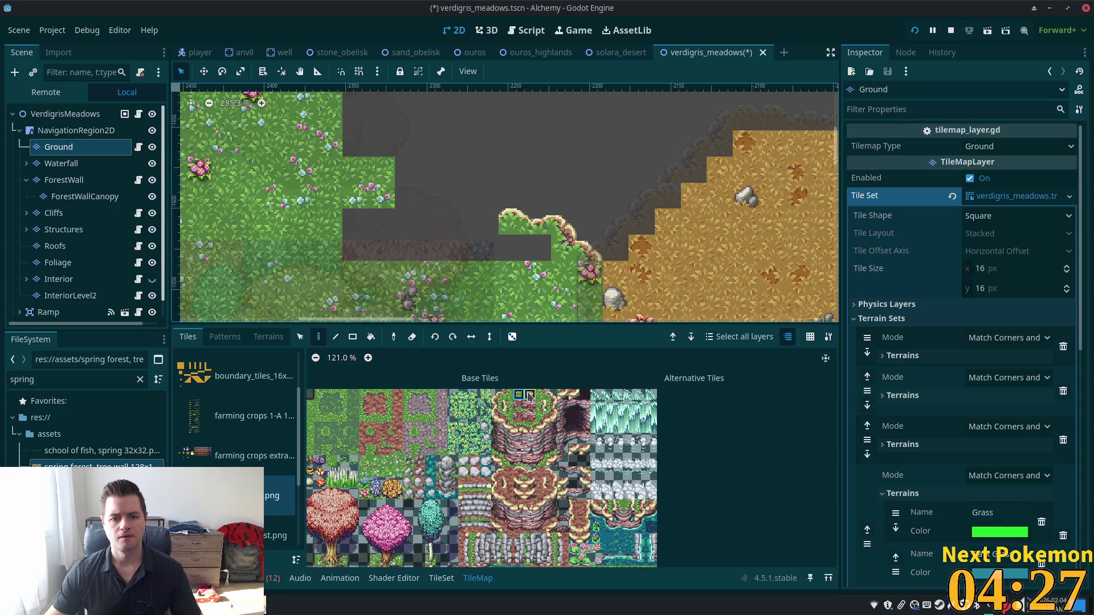
pyautogui.click(486, 225)
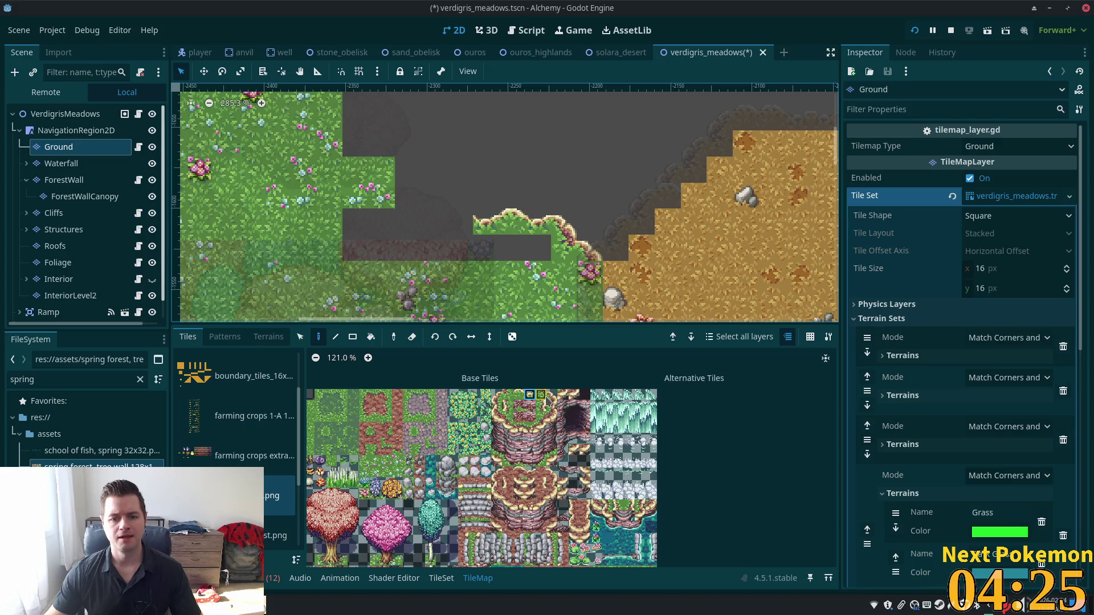
# Step: Continue the edge left, then step grass corners and edges diagonally up-left
pyautogui.click(544, 398)
pyautogui.click(460, 222)
pyautogui.click(552, 395)
pyautogui.click(456, 202)
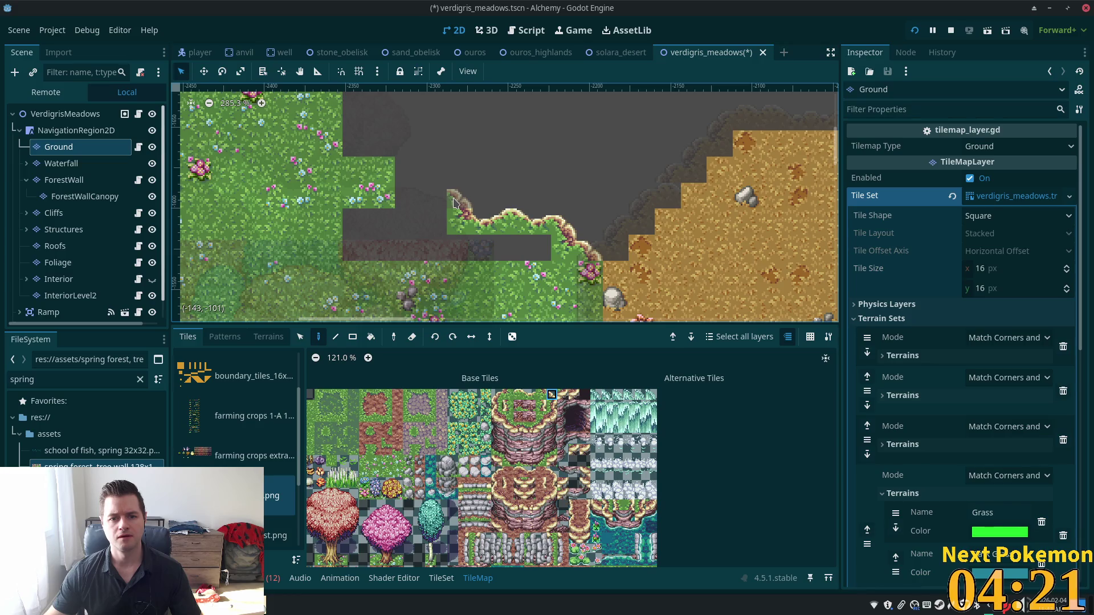
pyautogui.click(439, 183)
pyautogui.click(404, 159)
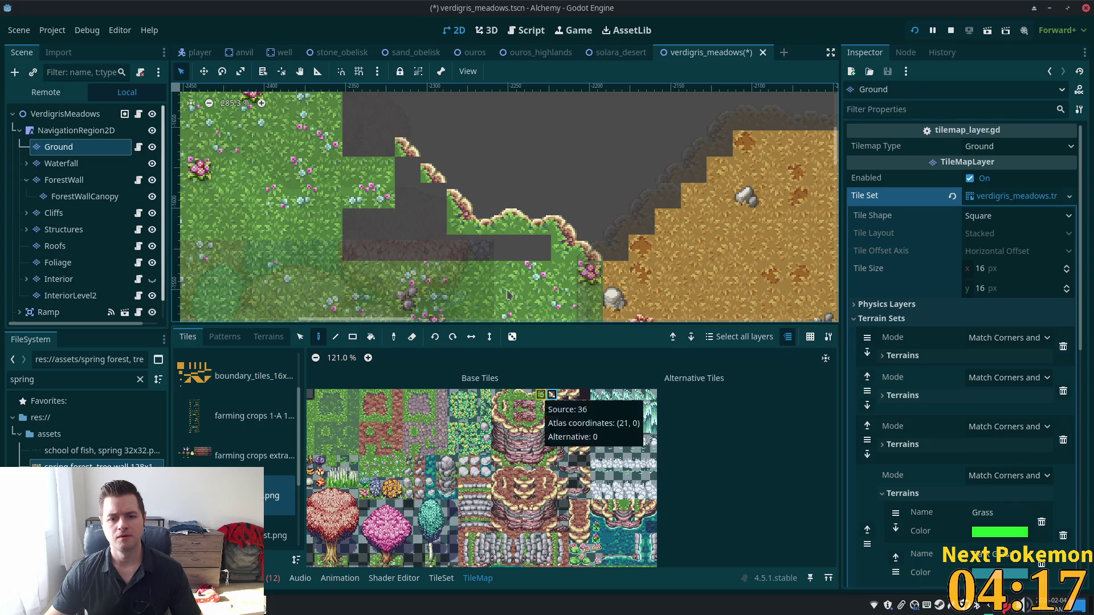
pyautogui.click(408, 171)
pyautogui.click(434, 199)
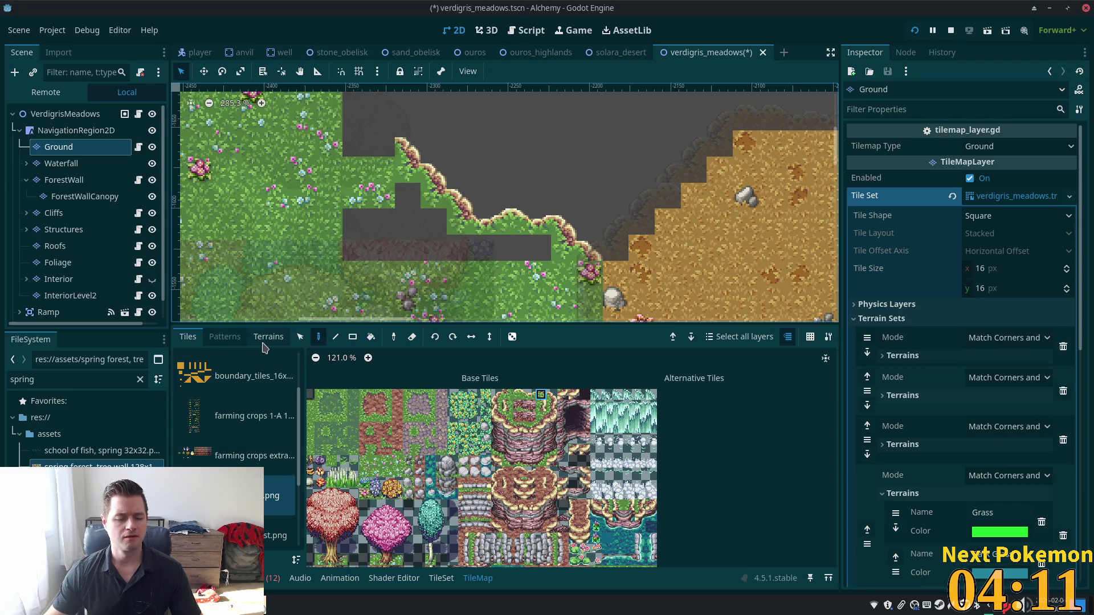
# Step: Rectangle-paint Grass from Terrain Set 3 over the grey gaps, then select the VerdigrisMeadows root
pyautogui.click(264, 344)
pyautogui.click(179, 362)
pyautogui.click(179, 385)
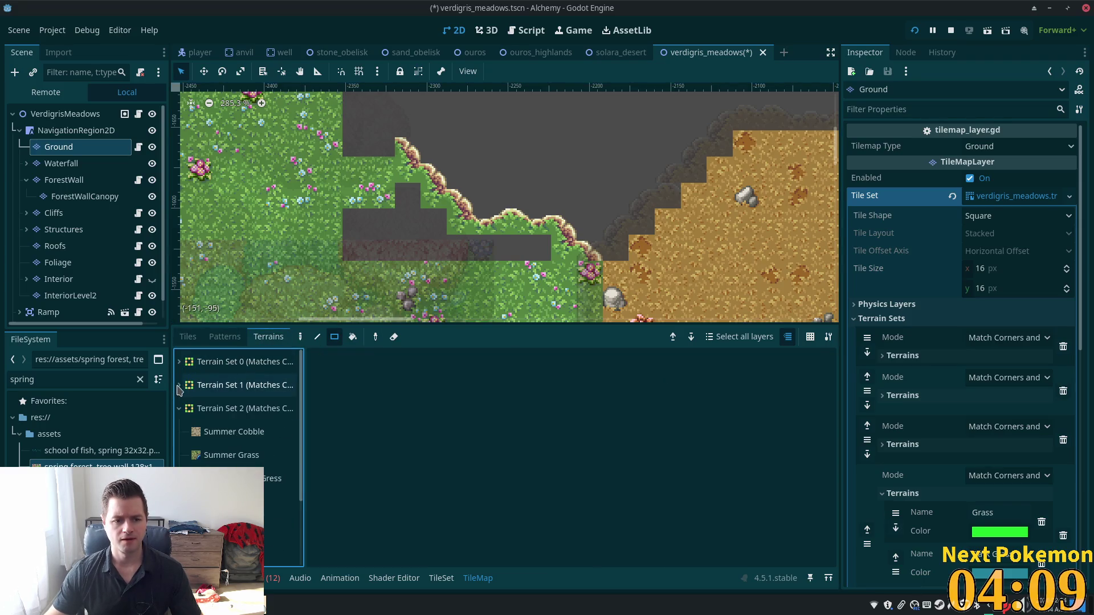
pyautogui.click(178, 408)
pyautogui.click(214, 457)
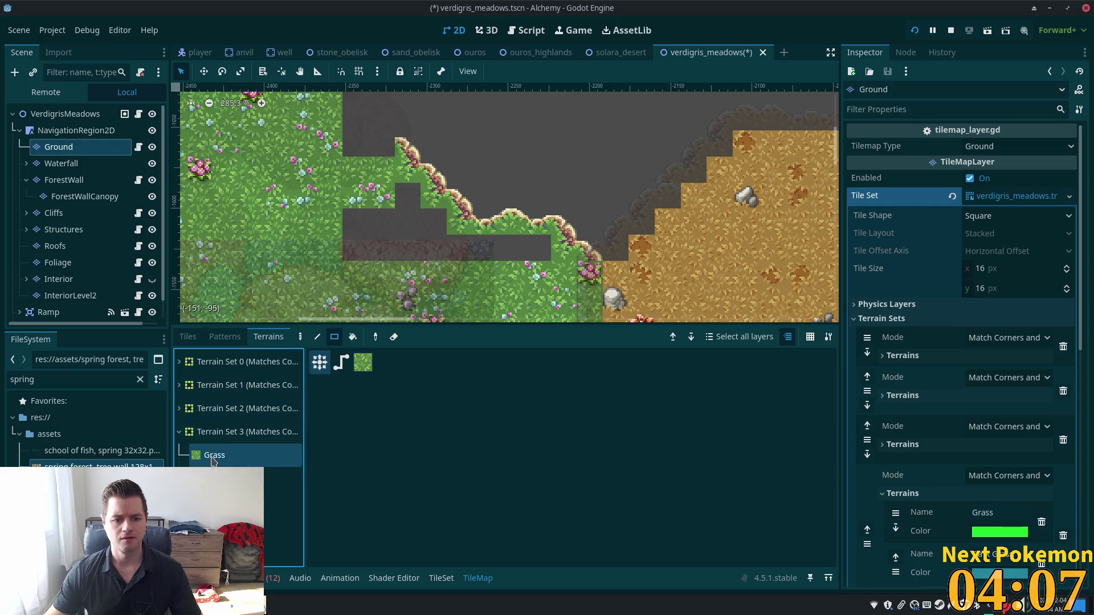
pyautogui.moveTo(533, 254); pyautogui.dragTo(354, 251)
pyautogui.moveTo(435, 219); pyautogui.dragTo(356, 222)
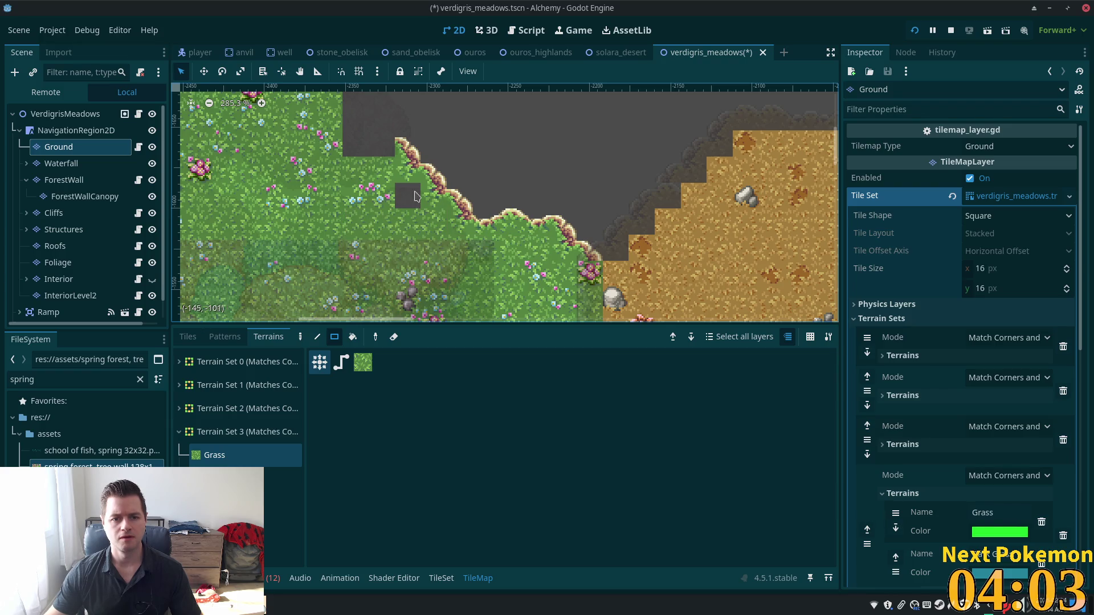
pyautogui.click(415, 197)
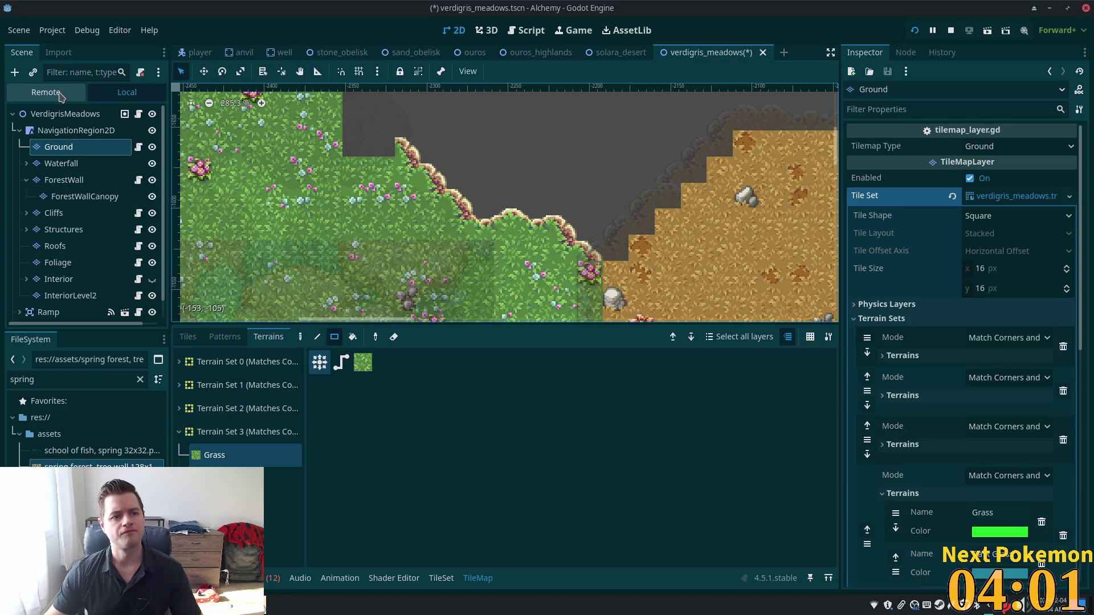
pyautogui.click(55, 116)
pyautogui.scroll(-6, 695, 296)
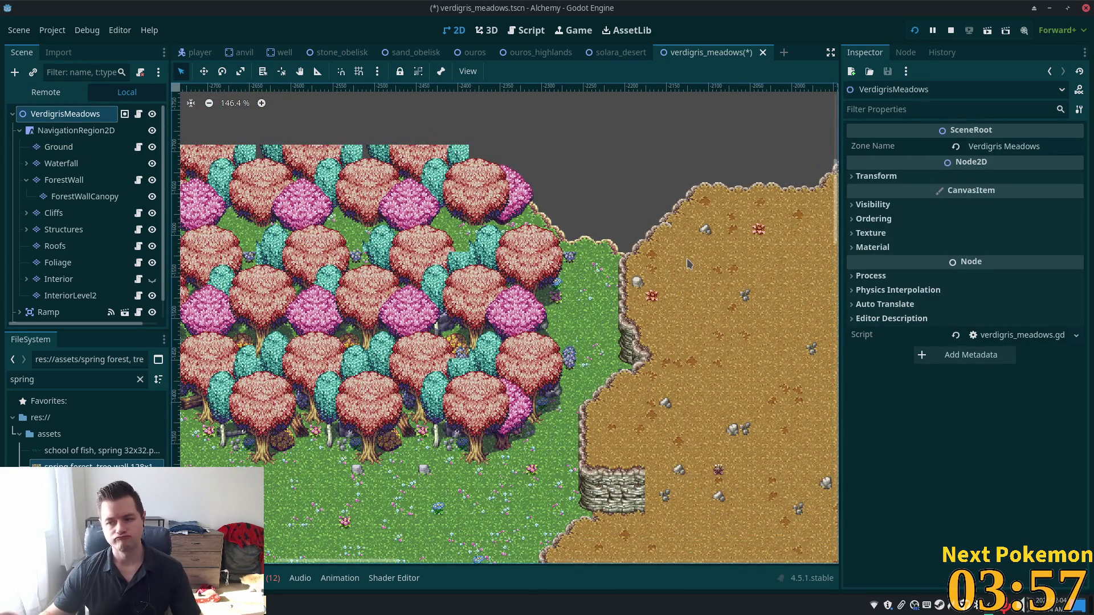
pyautogui.hscroll(5, 755, 181)
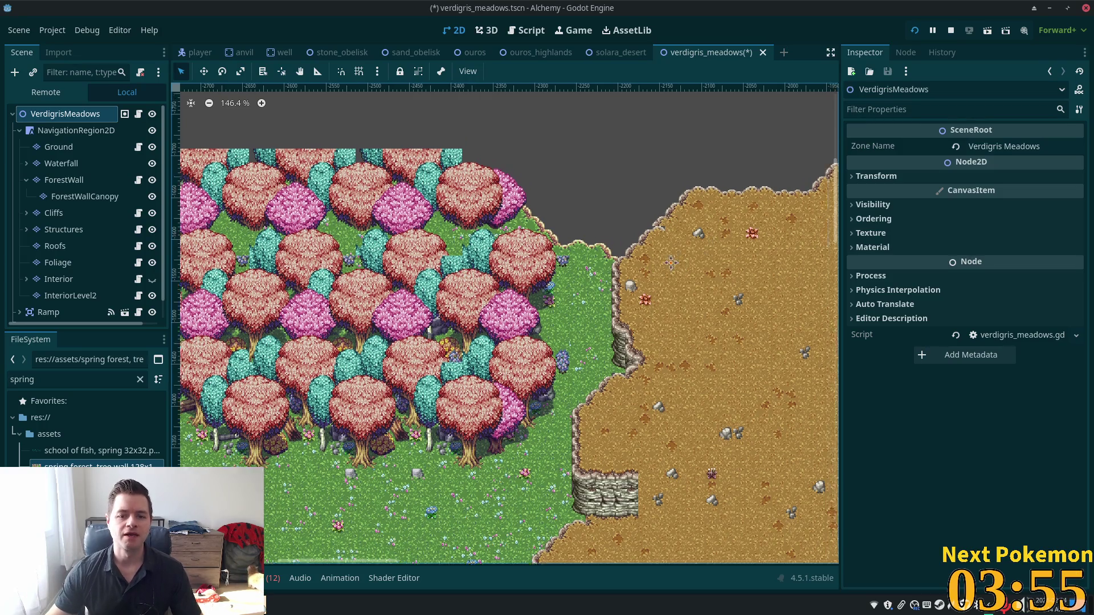
pyautogui.moveTo(674, 154)
pyautogui.mouseDown()
pyautogui.moveTo(640, 188)
pyautogui.moveTo(536, 237)
pyautogui.moveTo(638, 123)
pyautogui.mouseUp()
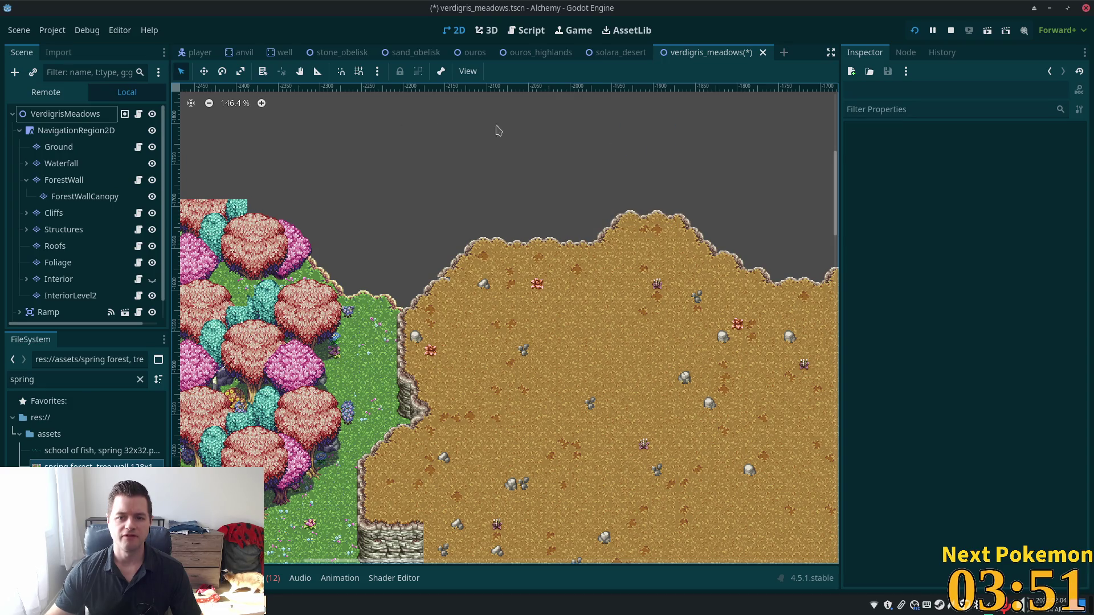
pyautogui.hscroll(10, 537, 146)
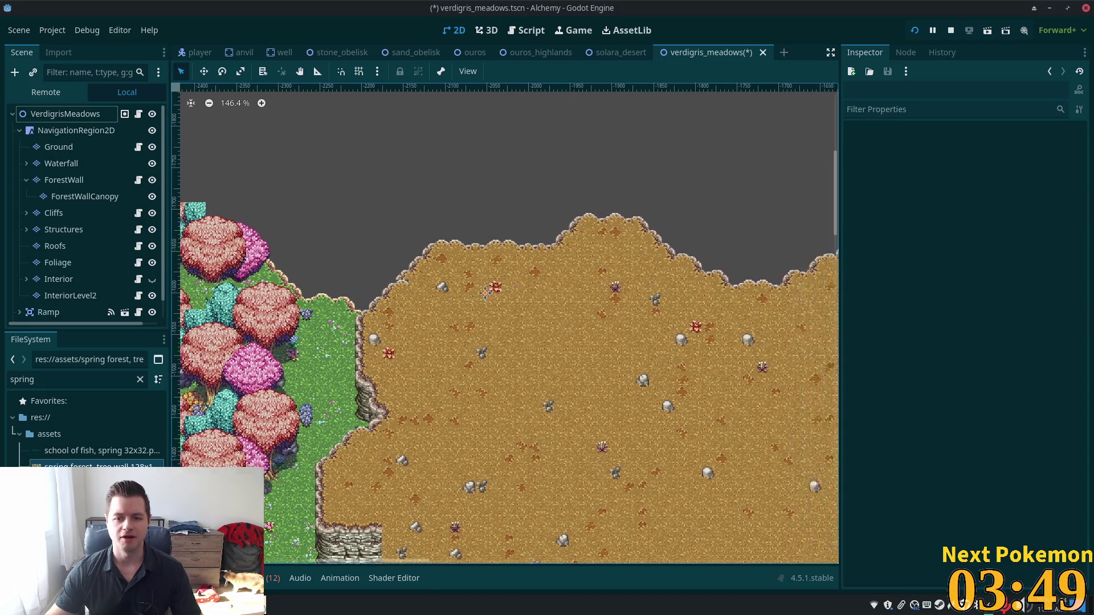
pyautogui.scroll(-5, 545, 222)
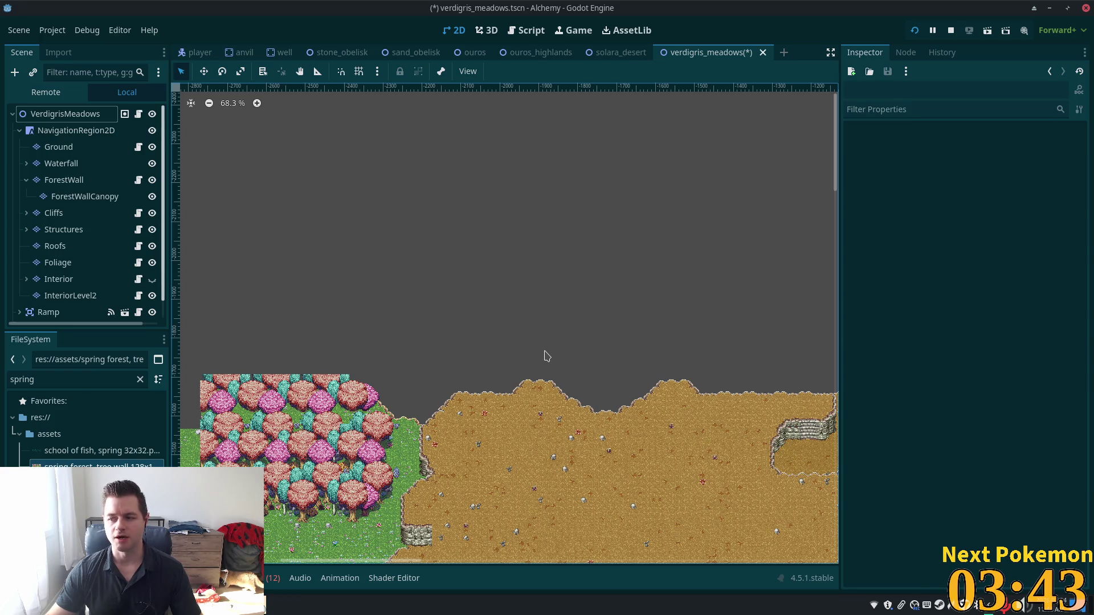
pyautogui.scroll(-1, 539, 348)
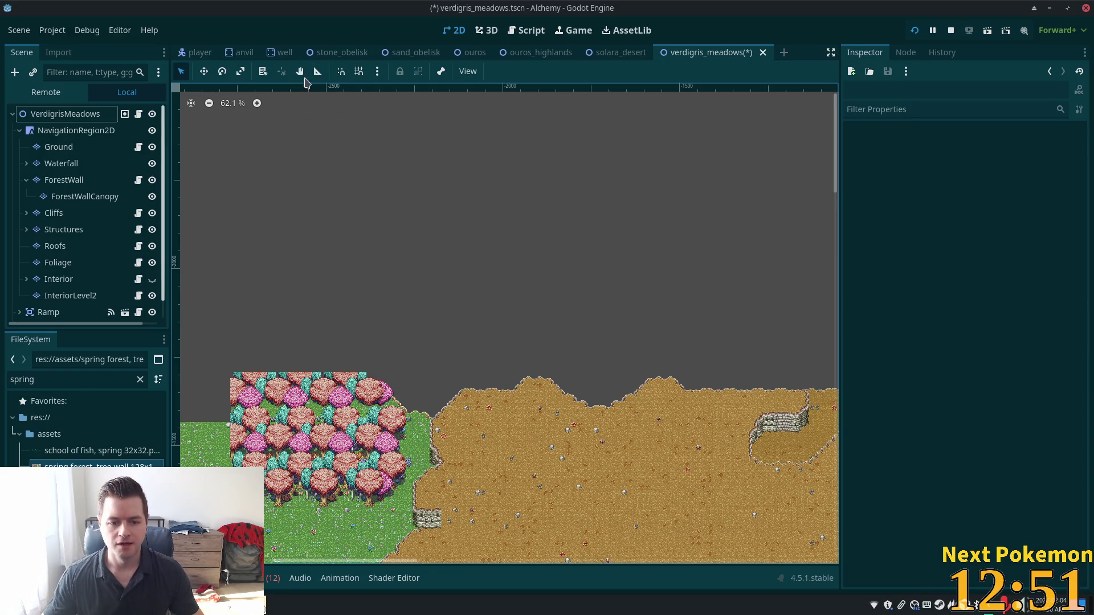
# Step: Zoom the view over the finished spring forest block on the grass
pyautogui.scroll(7, 433, 373)
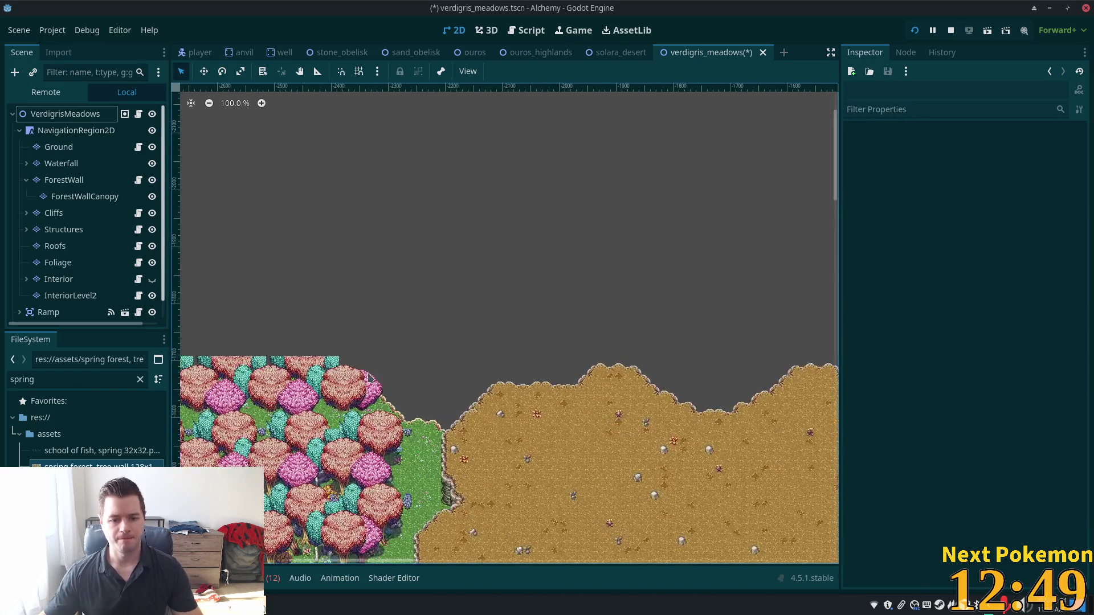
pyautogui.moveTo(396, 367); pyautogui.dragTo(614, 377)
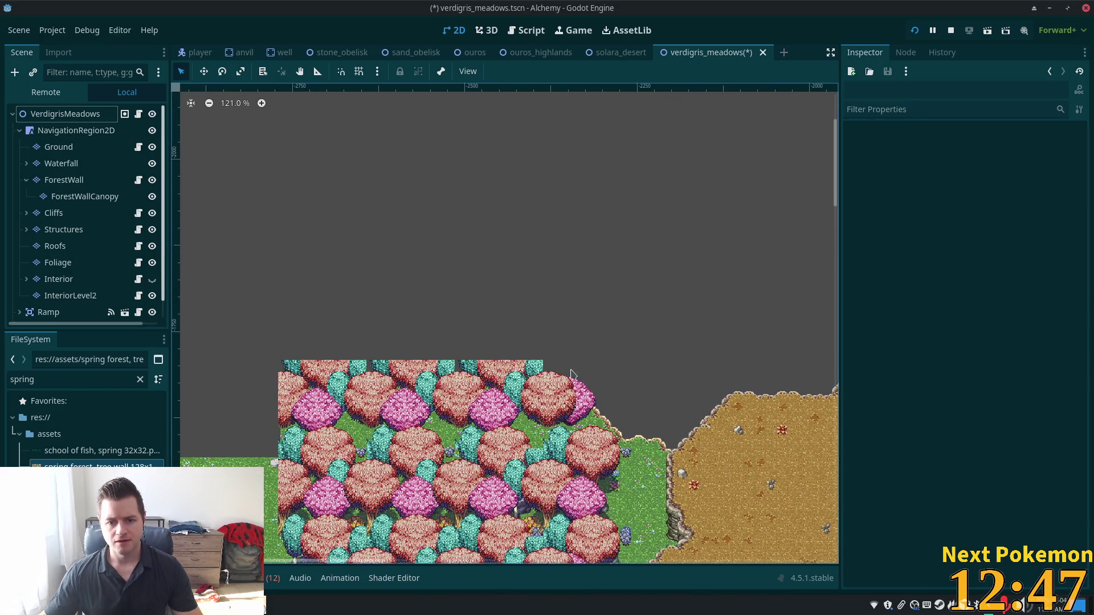
pyautogui.scroll(7, 561, 359)
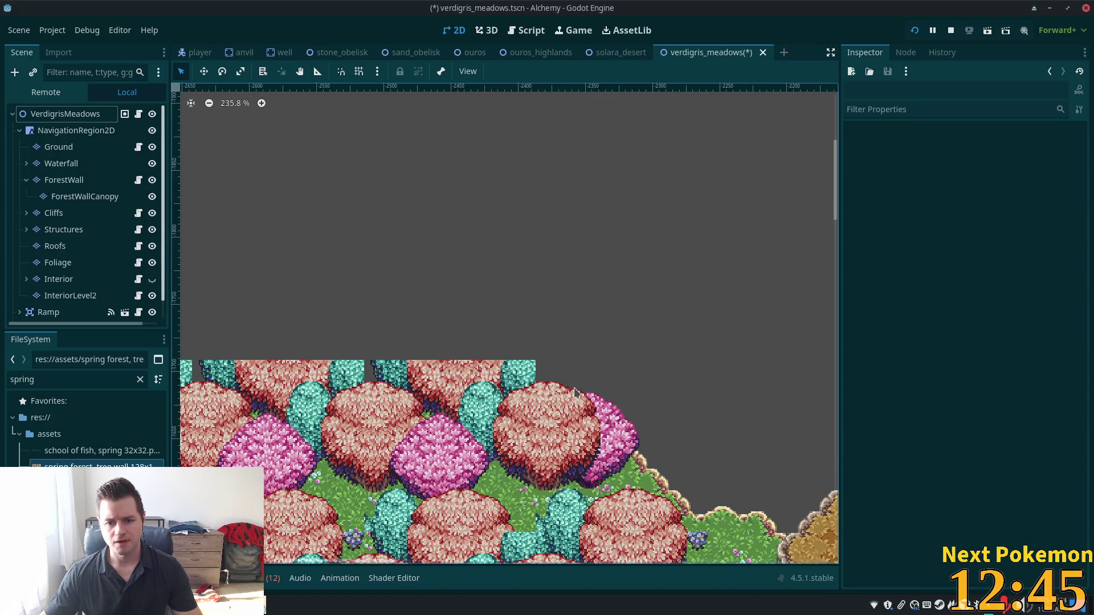
pyautogui.scroll(-5, 574, 392)
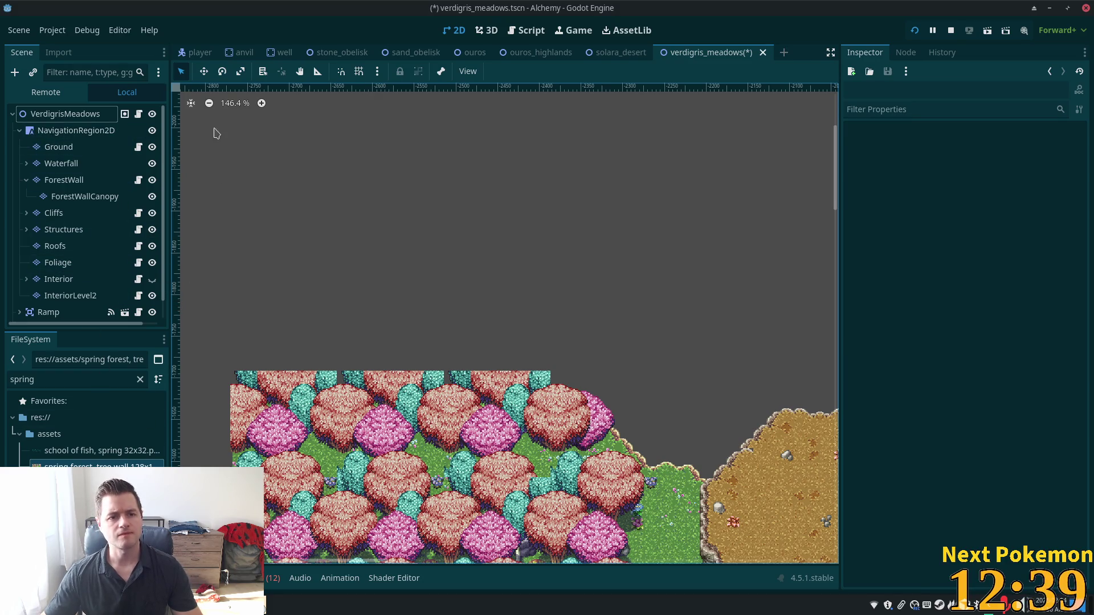
# Step: Select the ForestWallCanopy layer and pan the tree canopy into the middle of the view
pyautogui.click(80, 181)
pyautogui.click(79, 198)
pyautogui.scroll(-5, 474, 289)
pyautogui.moveTo(474, 288); pyautogui.dragTo(471, 164)
pyautogui.scroll(4, 481, 163)
pyautogui.moveTo(452, 242); pyautogui.dragTo(455, 165)
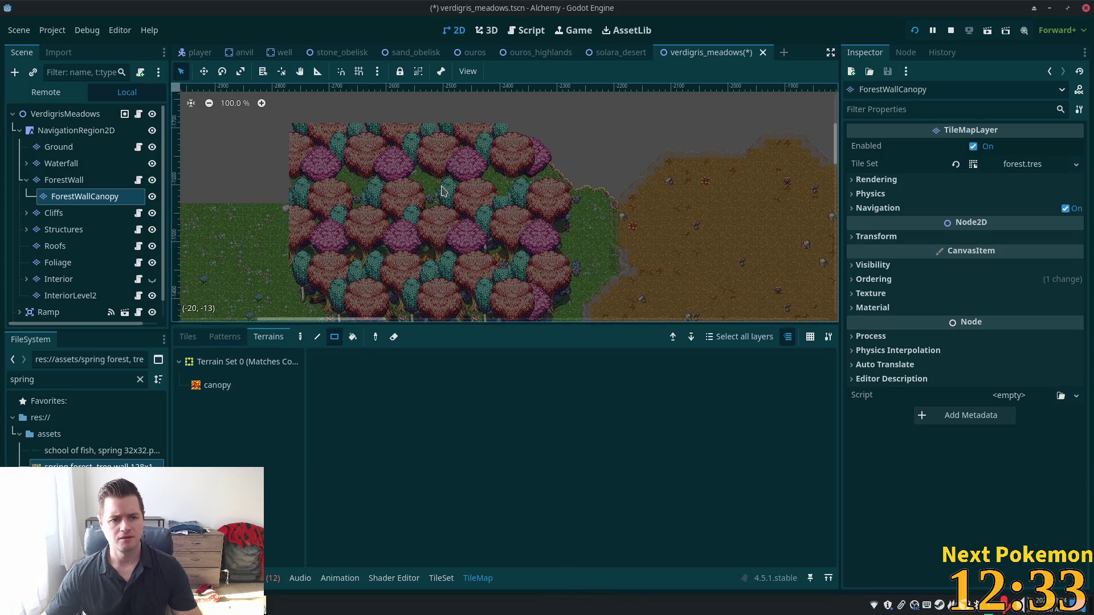
# Step: Check the Ground, ForestWall, Cliffs, Structures, Foliage and Interior layers, then return to ForestWallCanopy's TileMap panel
pyautogui.click(78, 182)
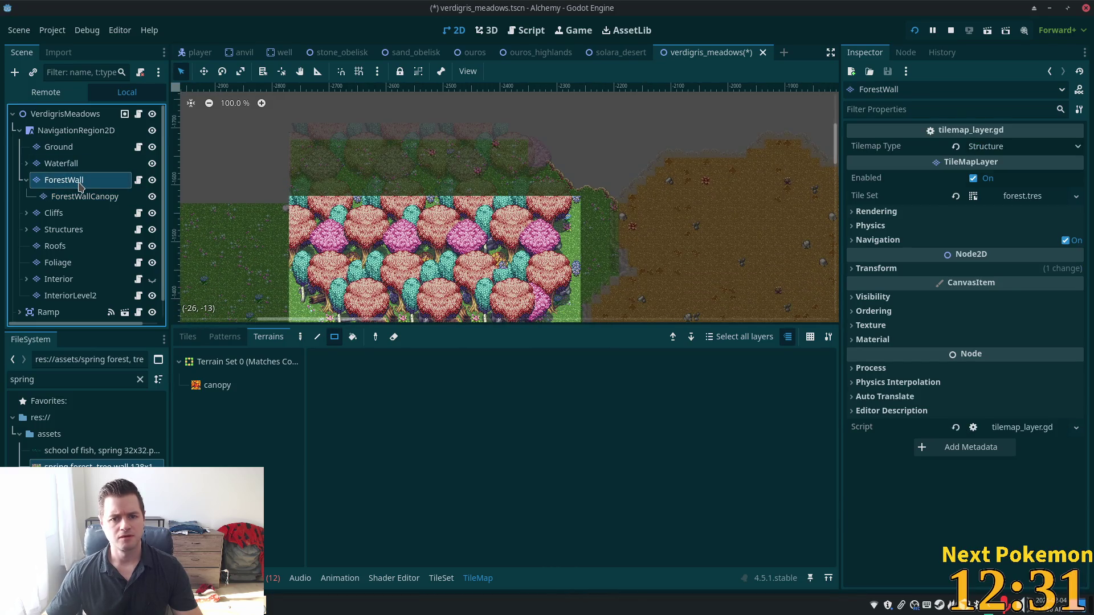
pyautogui.click(71, 148)
pyautogui.click(69, 179)
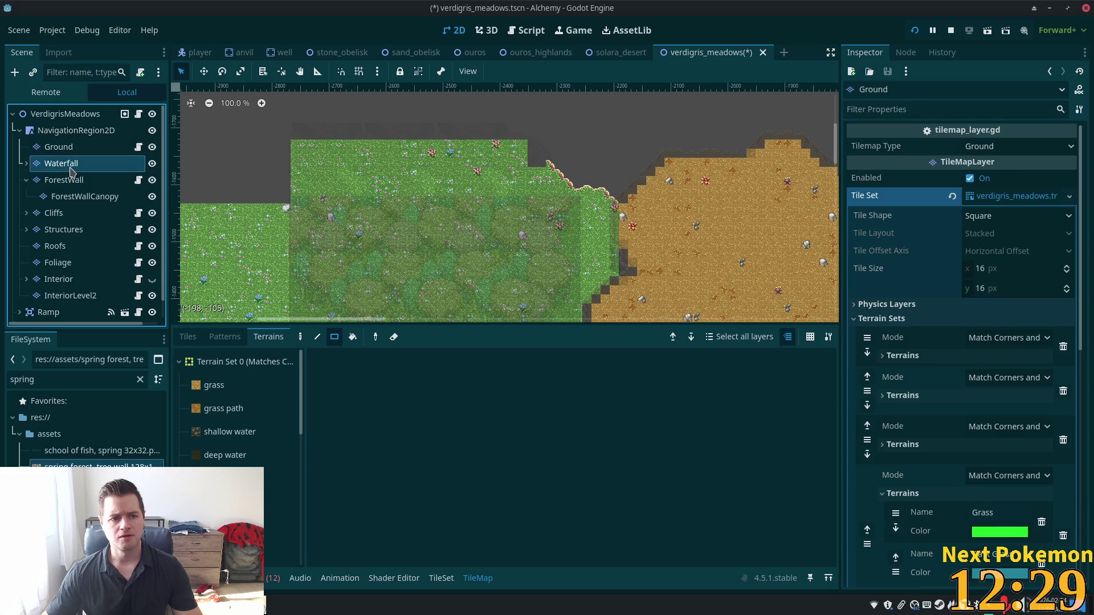
pyautogui.click(71, 212)
pyautogui.click(67, 234)
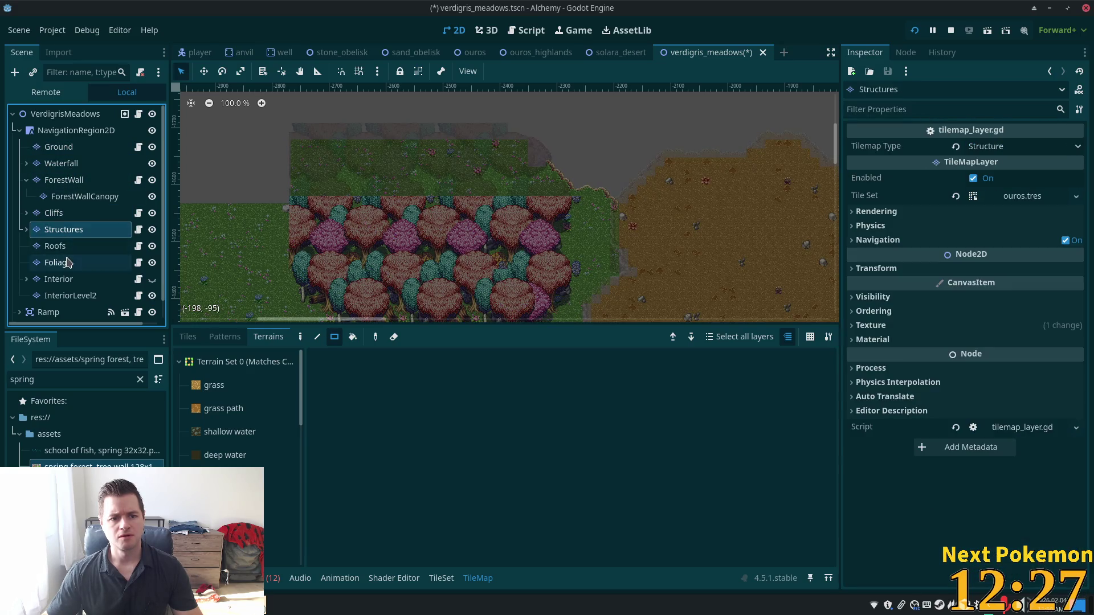
pyautogui.click(66, 263)
pyautogui.click(67, 279)
pyautogui.click(80, 196)
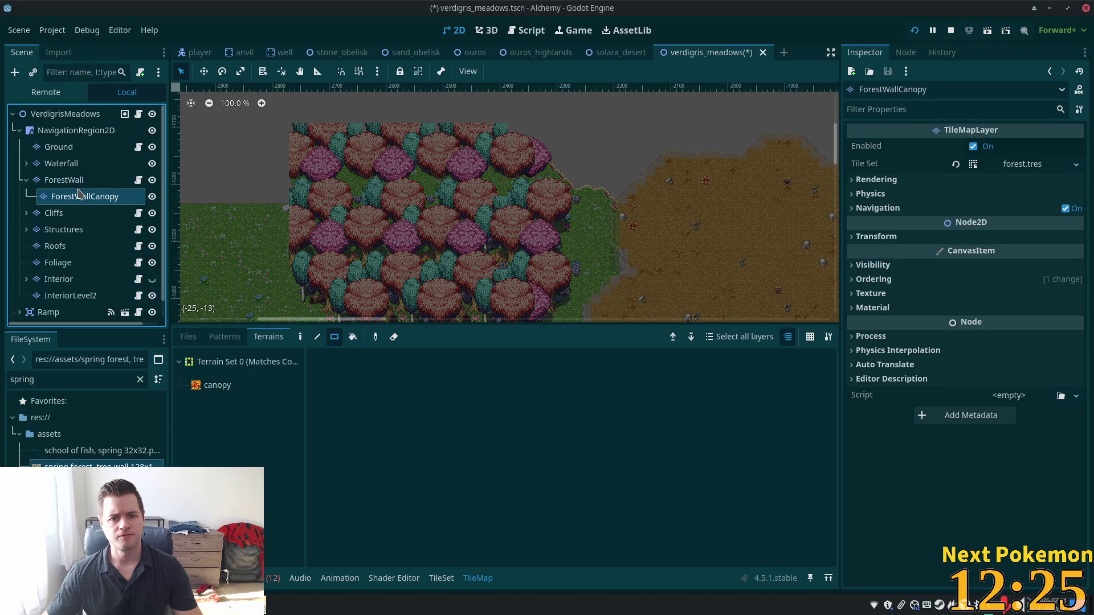
pyautogui.click(442, 577)
pyautogui.click(478, 578)
# Step: Choose the spring forest tile source, undoing an accidentally erased tree tile
pyautogui.click(188, 337)
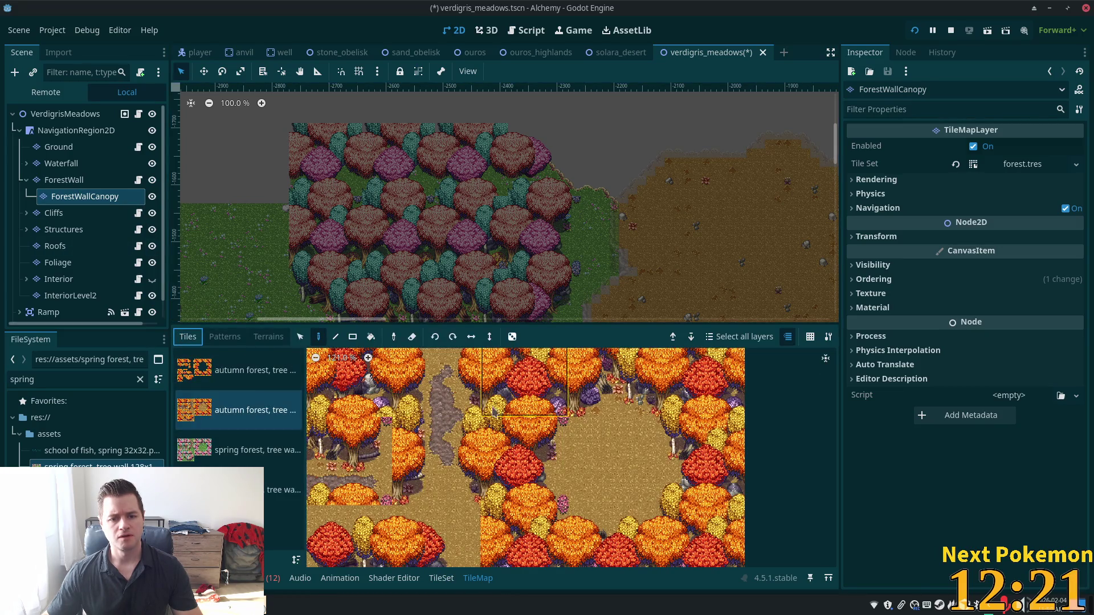
pyautogui.click(262, 447)
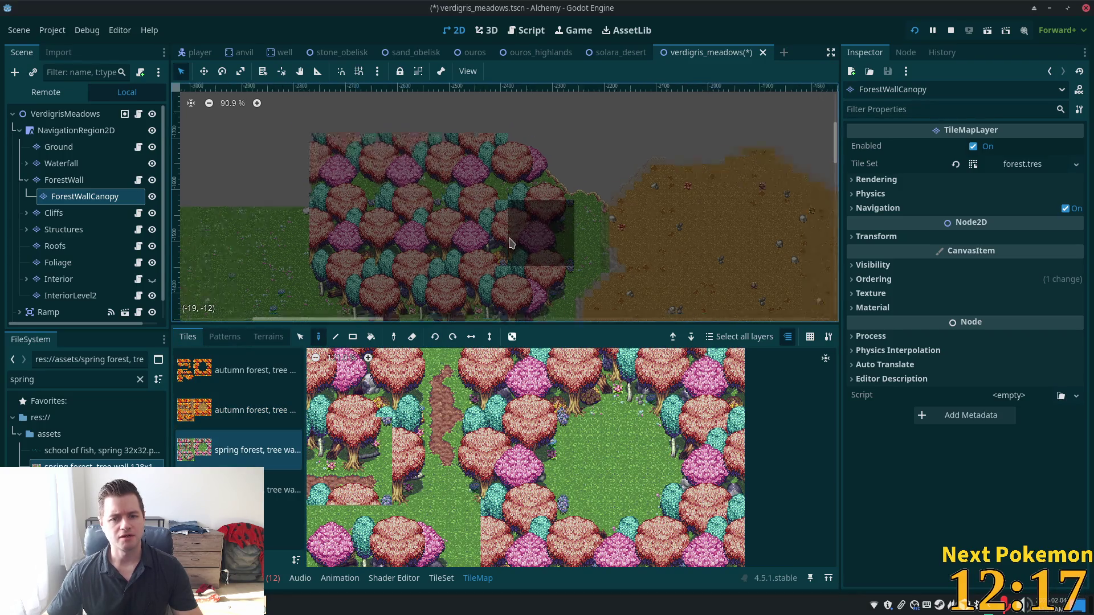
pyautogui.scroll(-6, 501, 256)
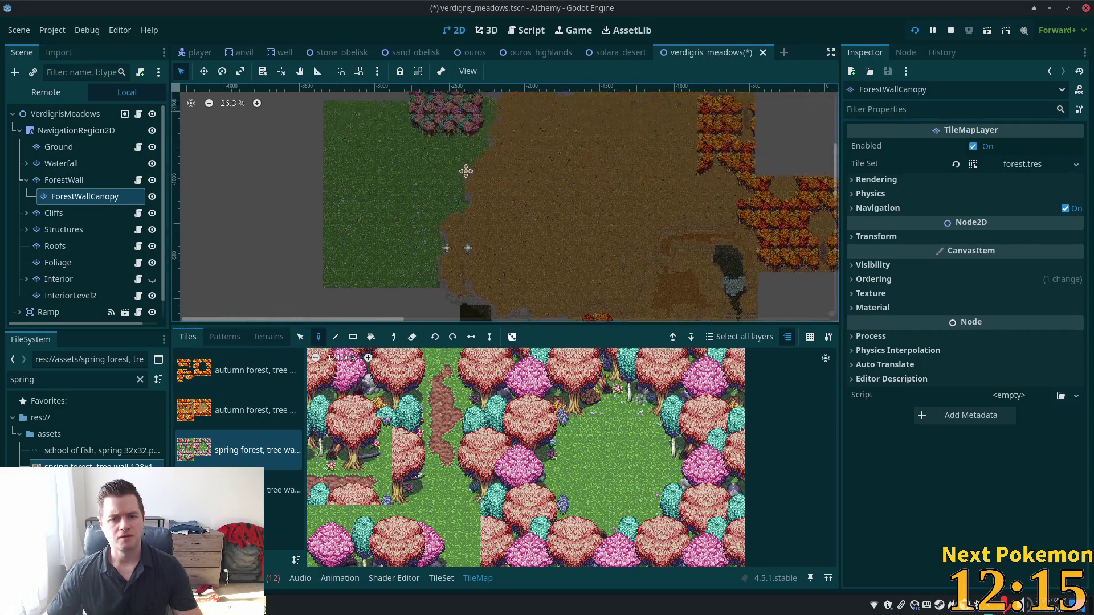
pyautogui.scroll(5, 530, 243)
pyautogui.click(525, 189)
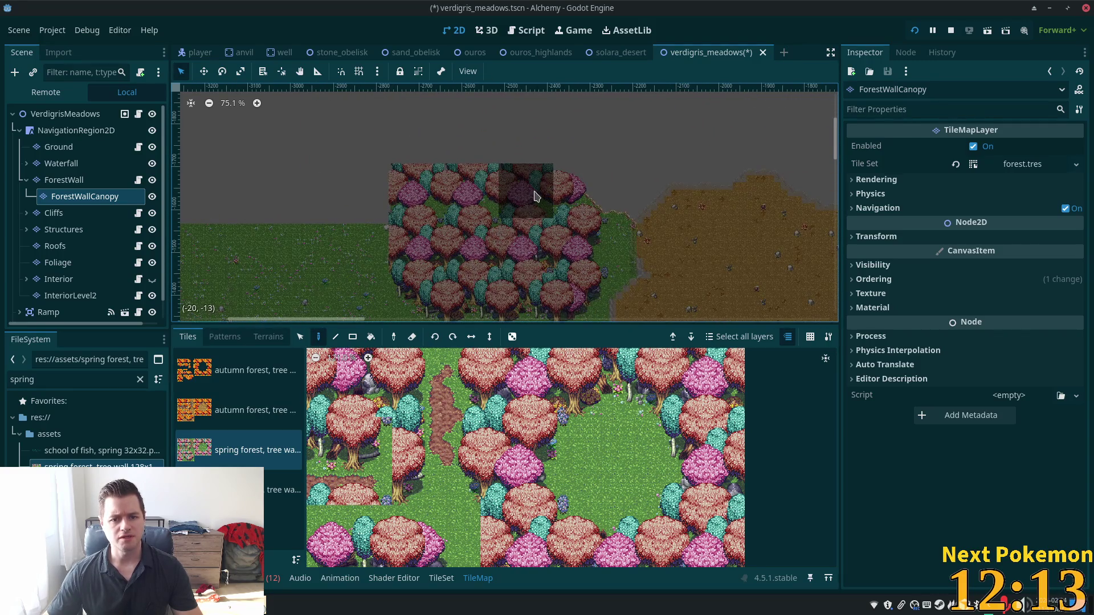
pyautogui.hotkey('ctrl', 'z')
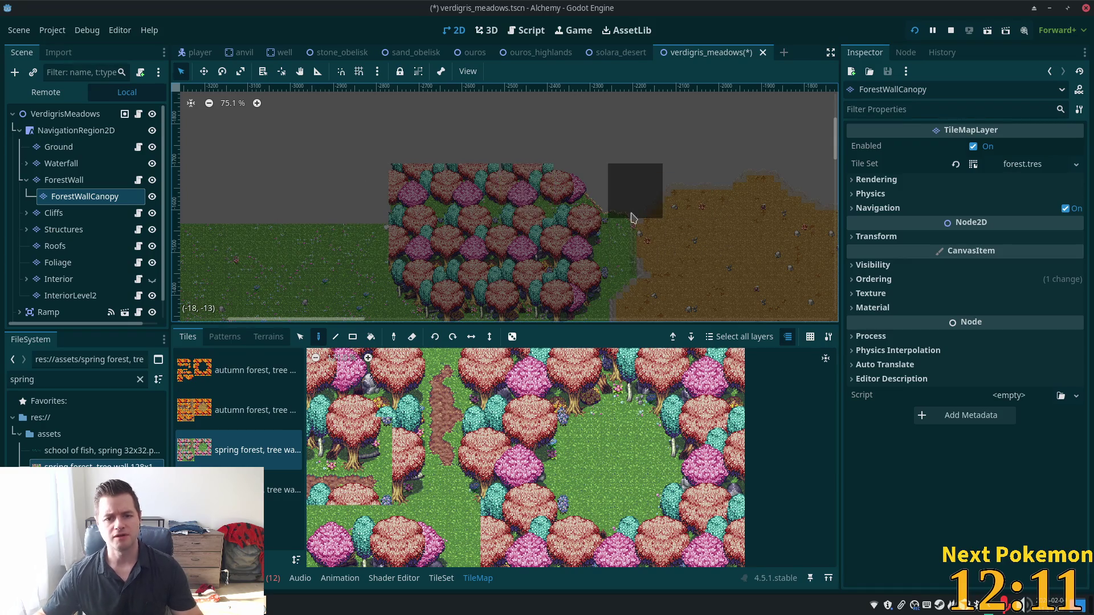
pyautogui.scroll(1, 567, 192)
pyautogui.scroll(3, 566, 192)
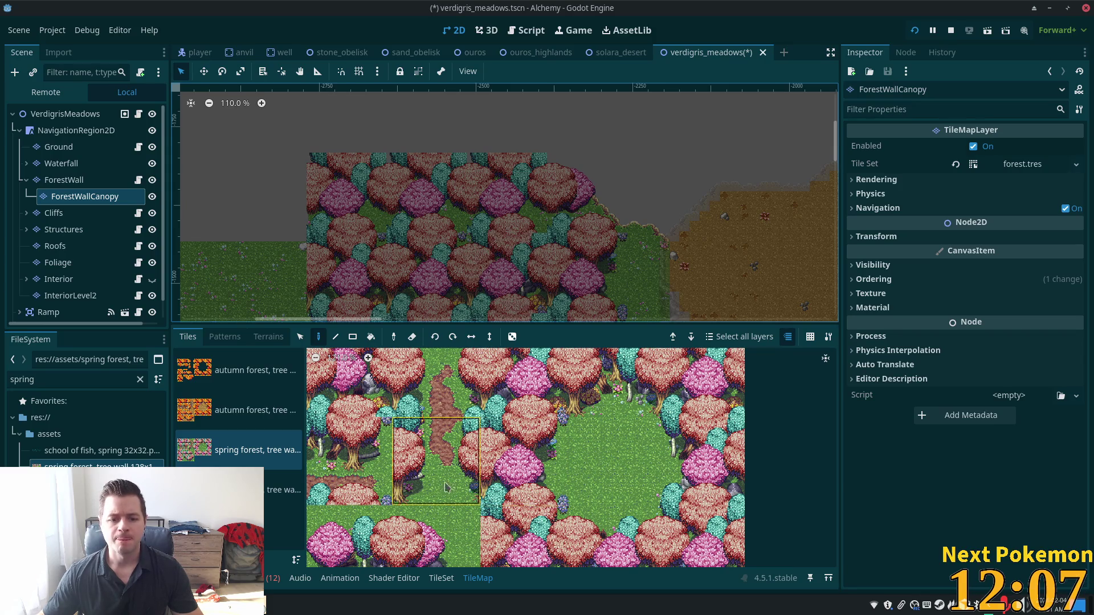
pyautogui.scroll(-2, 549, 538)
# Step: From the canopy tree-wall source, try several canopy tiles and paint one at the forest's top
pyautogui.click(282, 490)
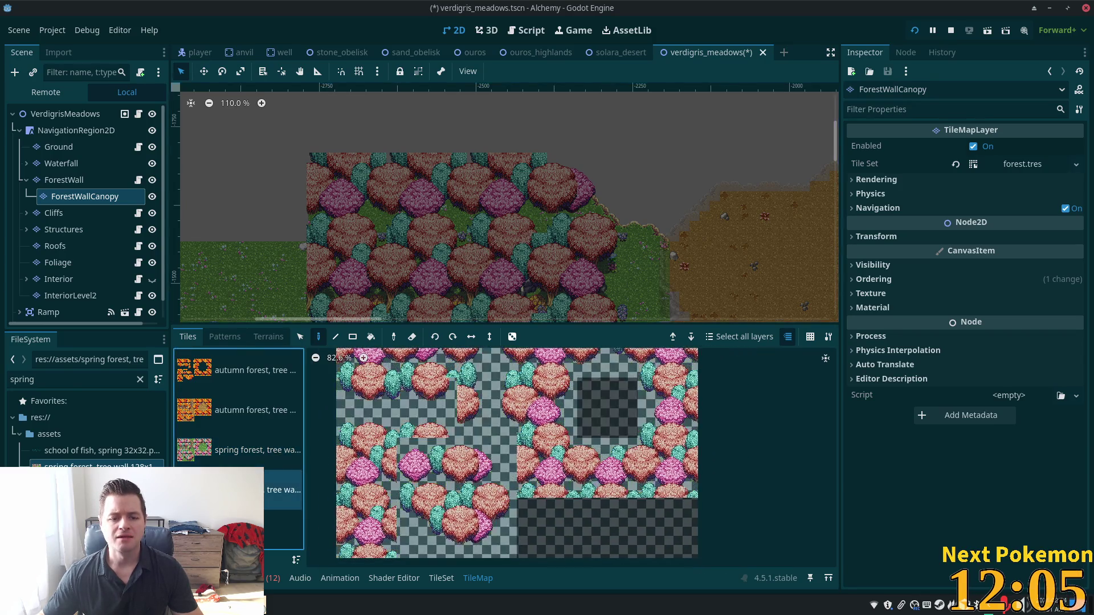
pyautogui.click(432, 436)
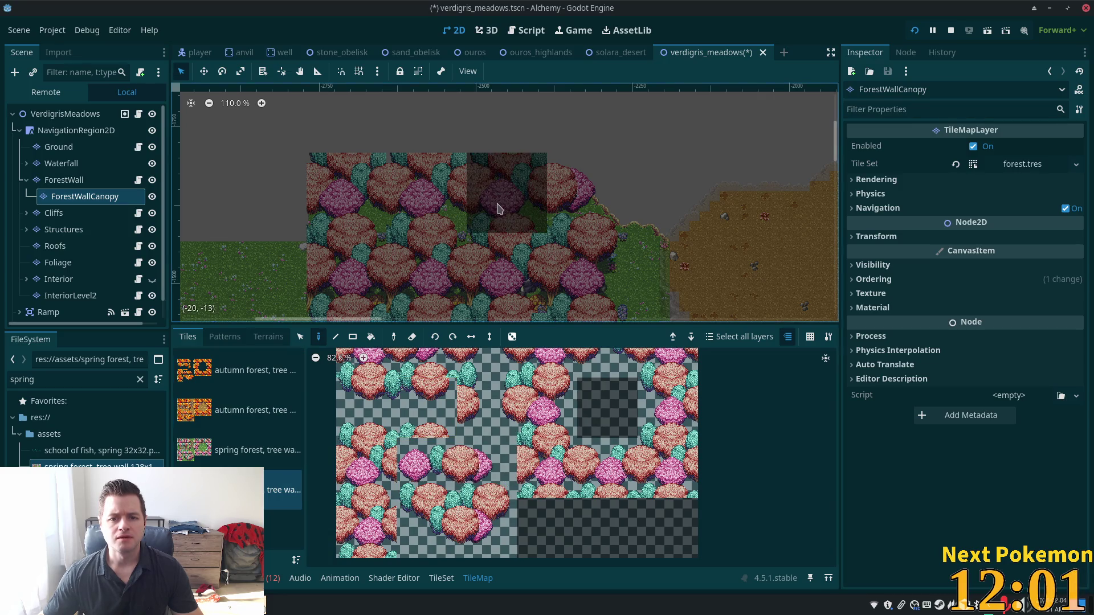
pyautogui.click(383, 452)
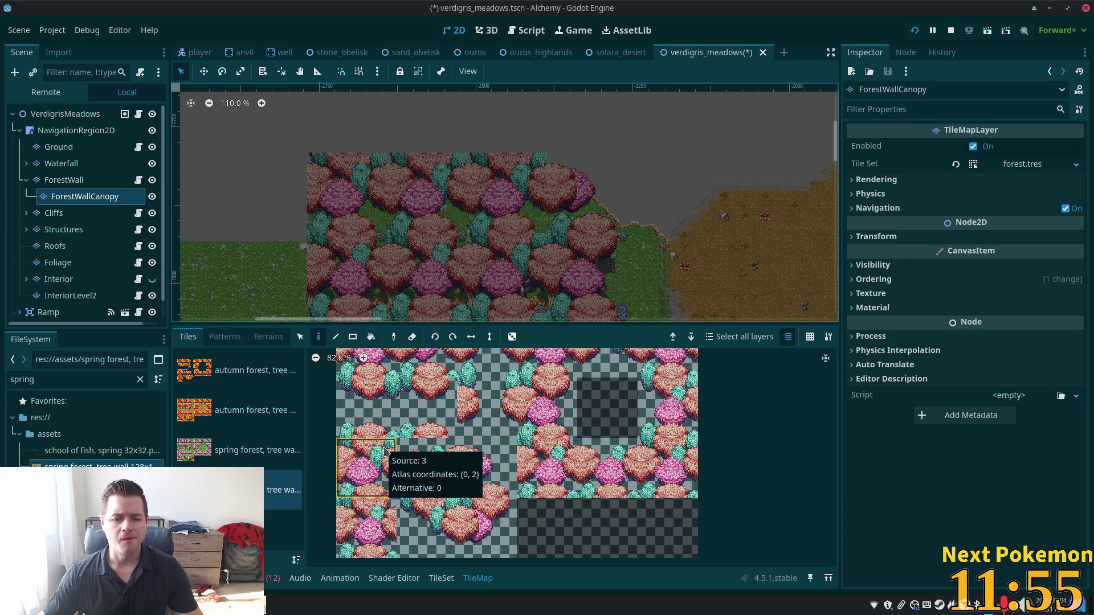
pyautogui.click(370, 516)
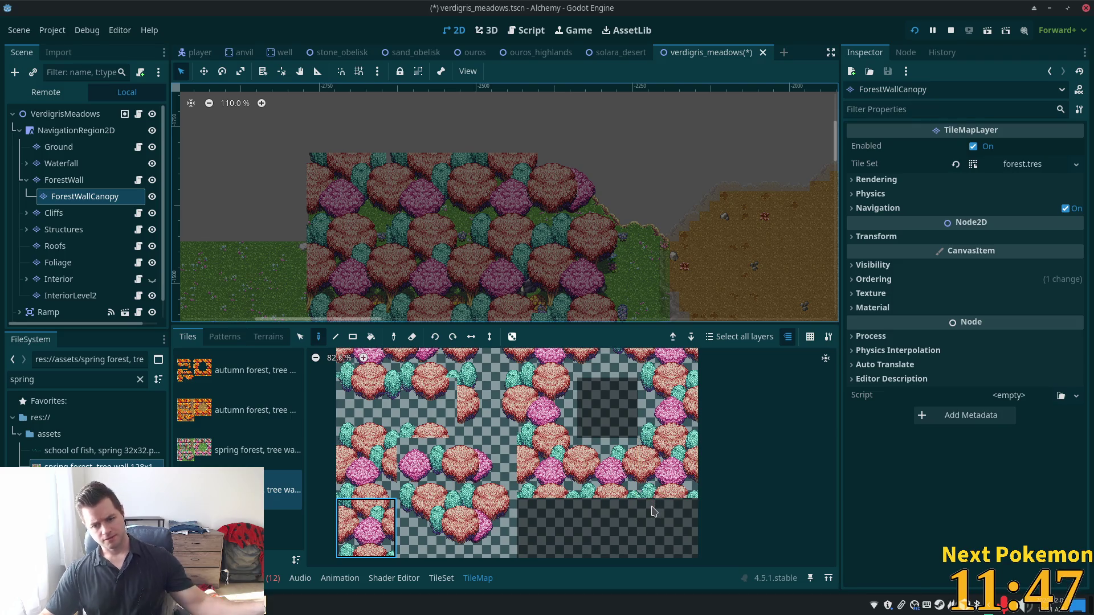
pyautogui.click(618, 475)
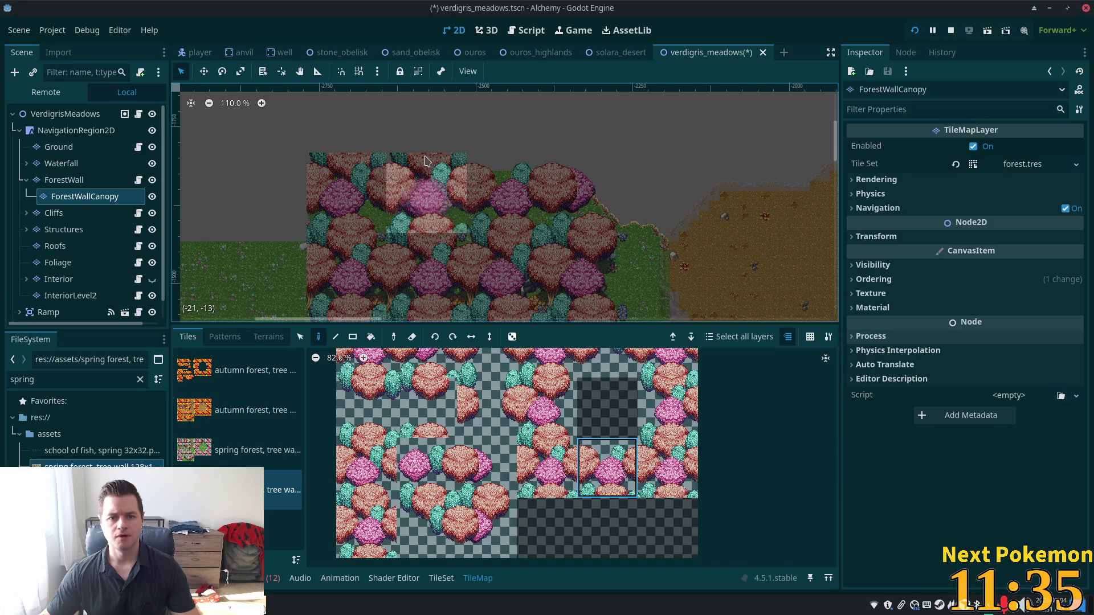
pyautogui.keyDown('ctrl'); pyautogui.click(429, 189); pyautogui.keyUp('ctrl')
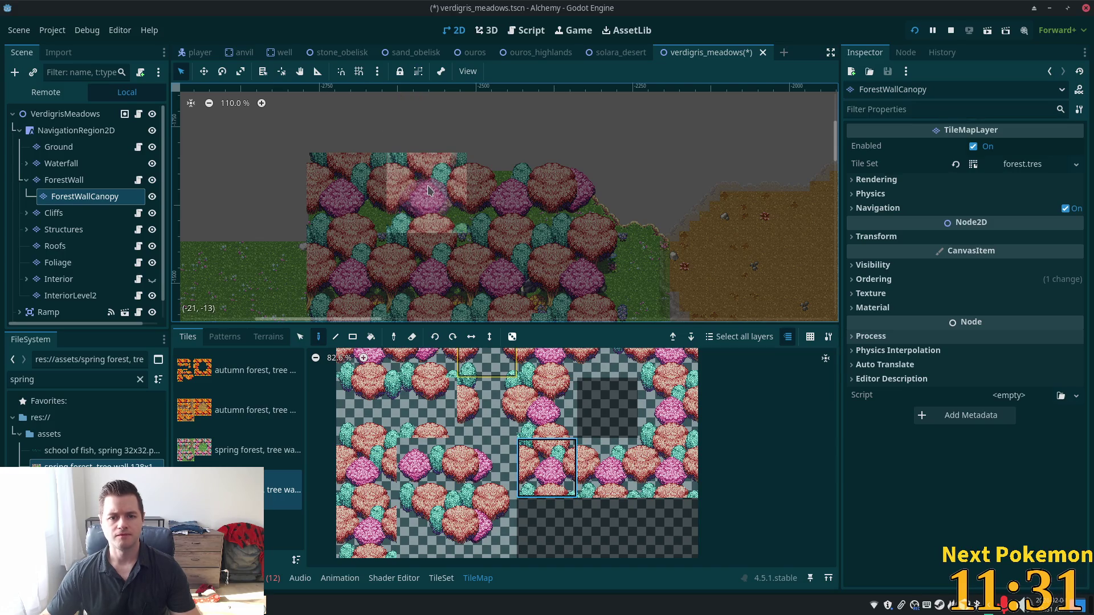
pyautogui.click(533, 424)
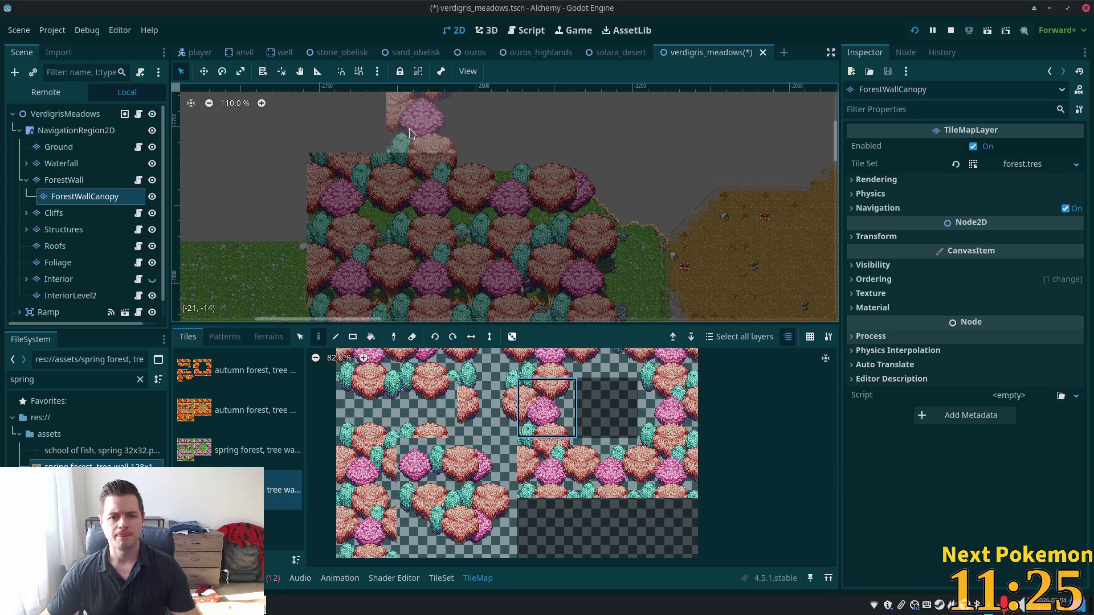
pyautogui.click(408, 133)
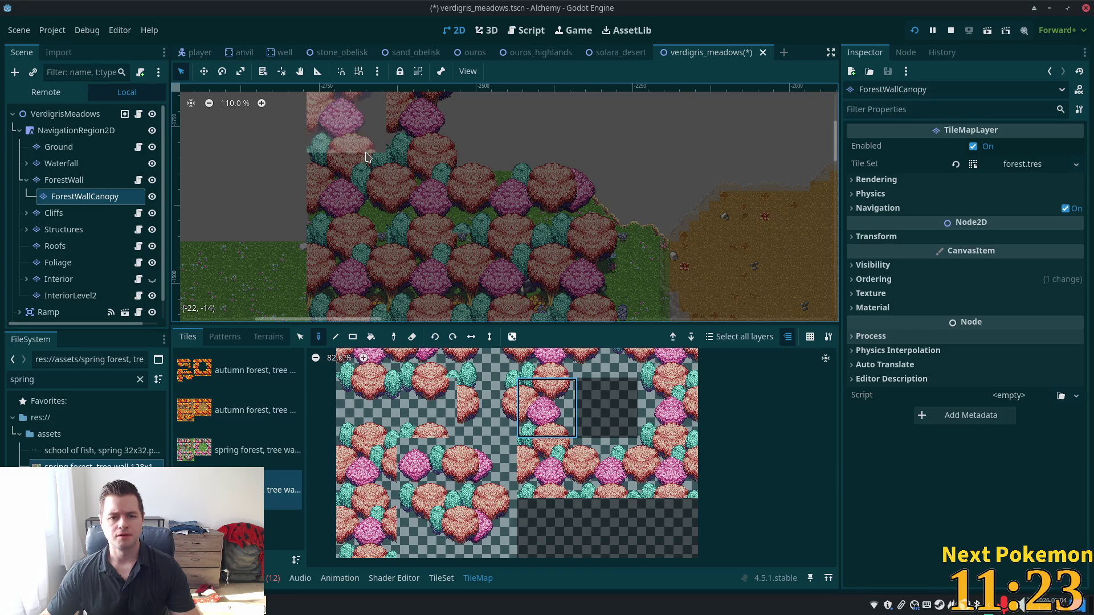
# Step: Return to the spring tree-wall source and pick its bottom-left tree tile
pyautogui.scroll(2, 570, 245)
pyautogui.hscroll(-3, 570, 245)
pyautogui.click(256, 450)
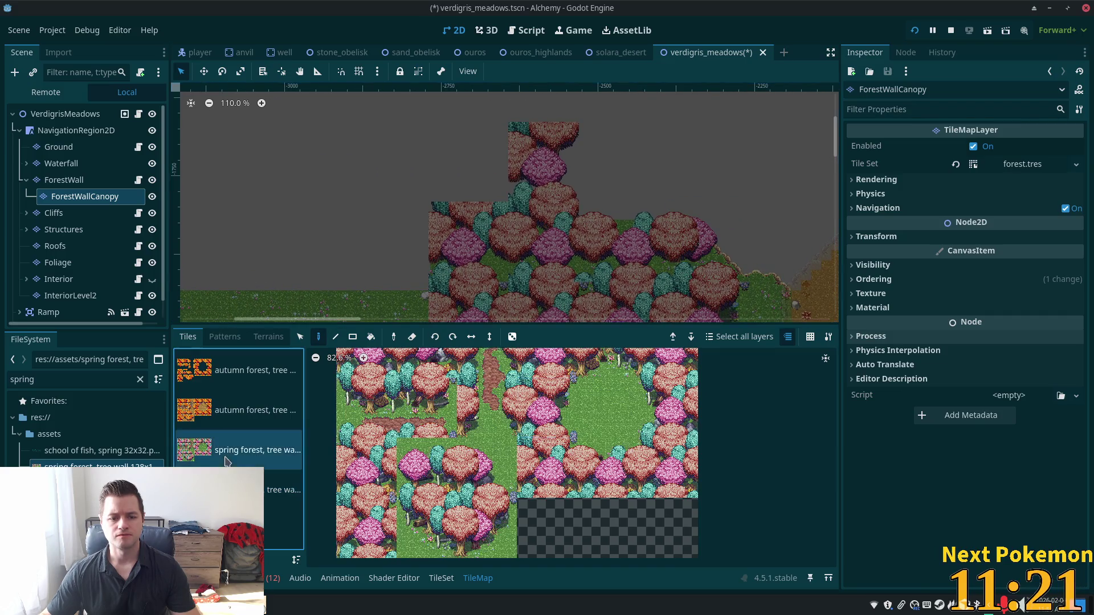
pyautogui.click(546, 408)
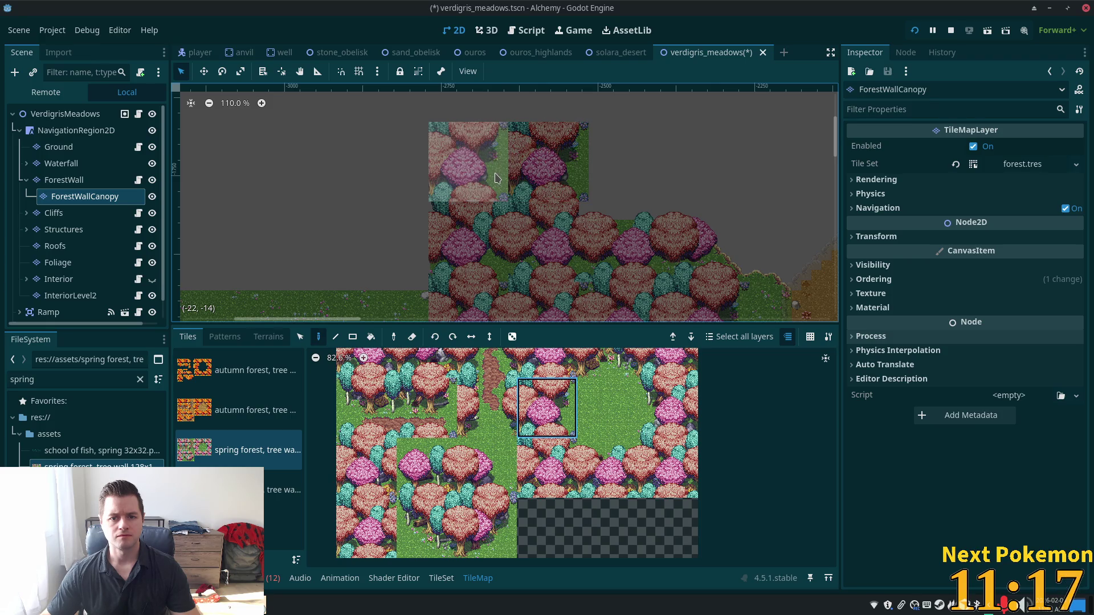
pyautogui.click(366, 527)
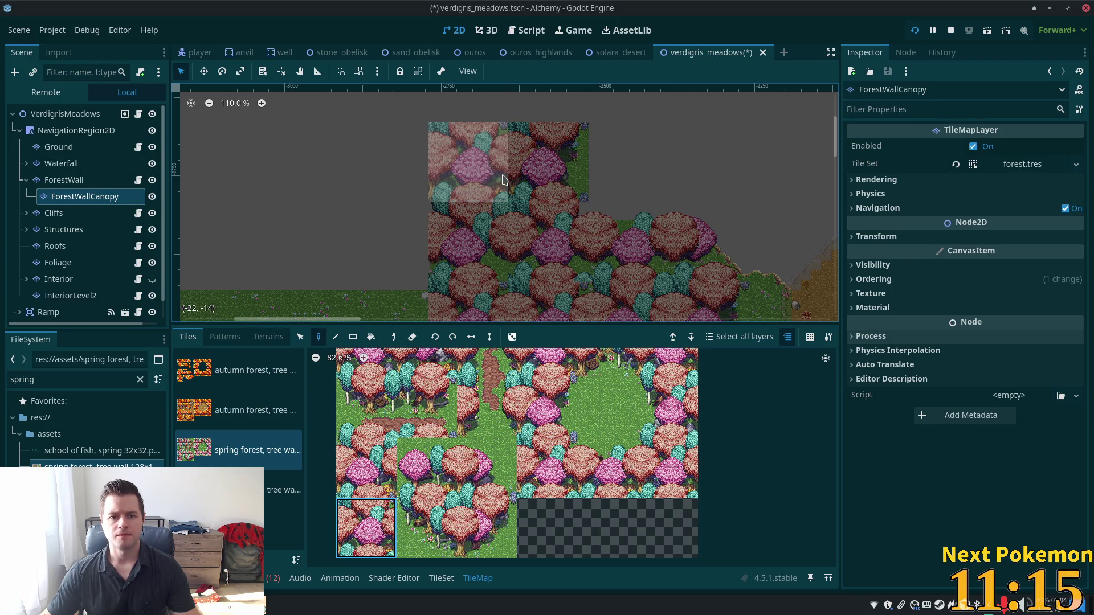
pyautogui.hscroll(3, 610, 236)
pyautogui.scroll(3, 226, 127)
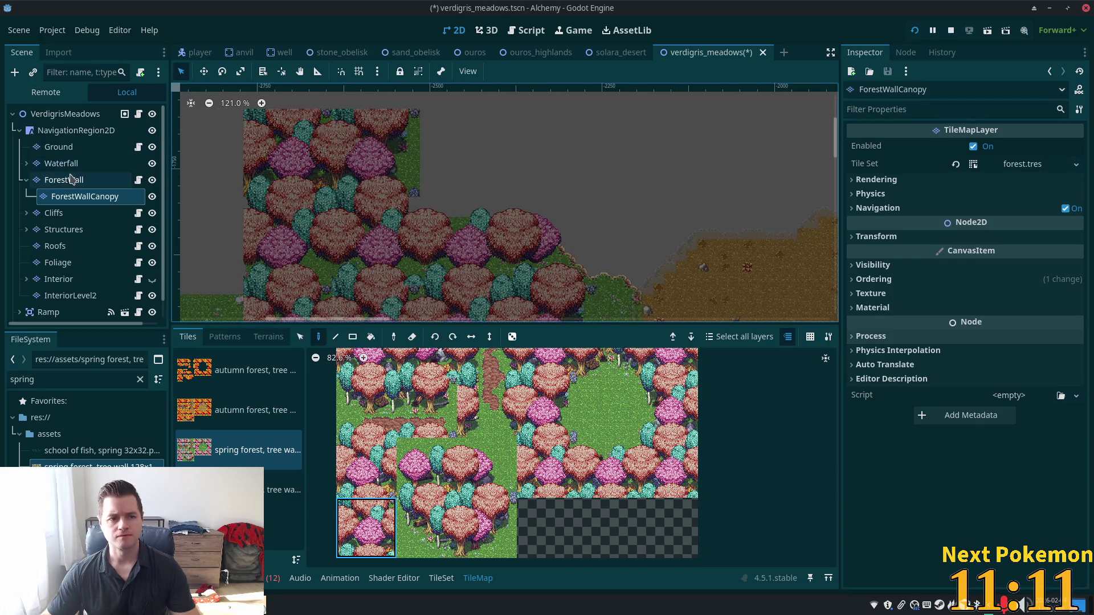
# Step: Select the Ground layer and show the spring forest.png tiles
pyautogui.click(58, 147)
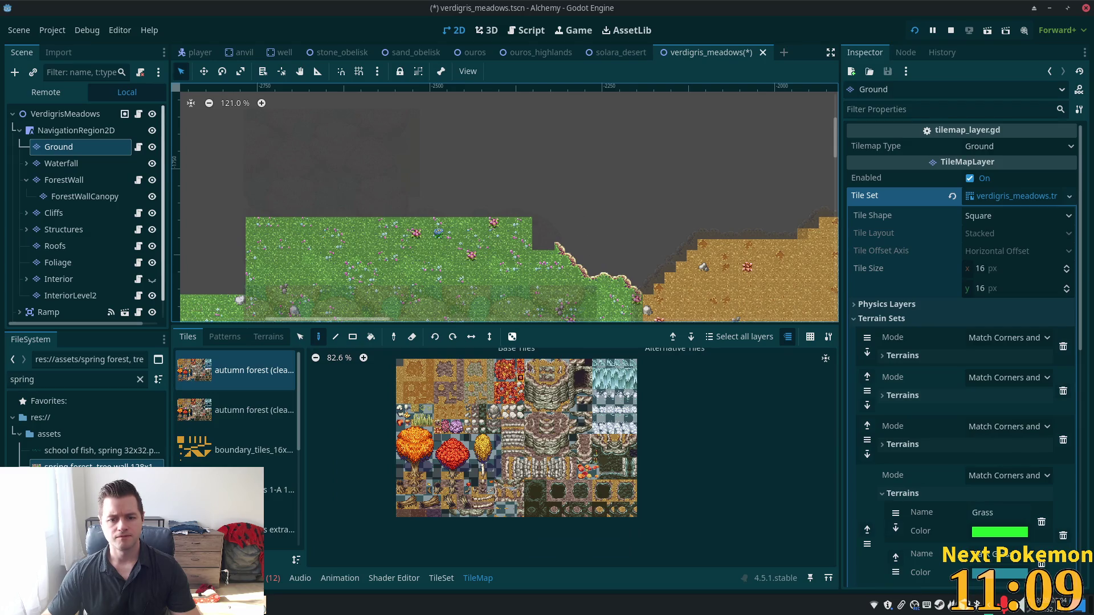
pyautogui.scroll(2, 376, 179)
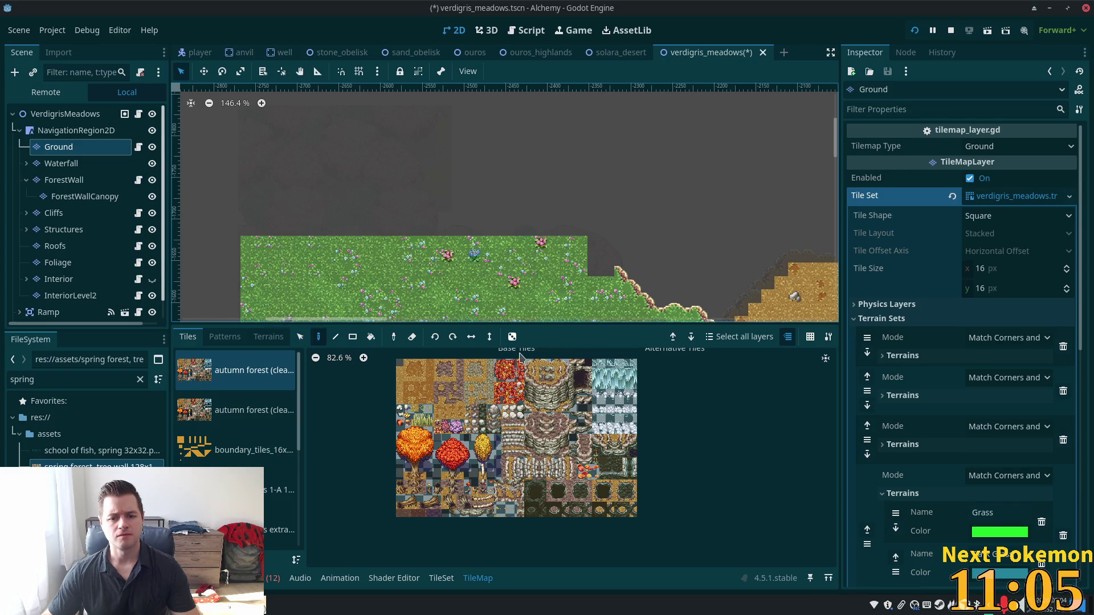
pyautogui.scroll(-3, 283, 435)
pyautogui.click(283, 436)
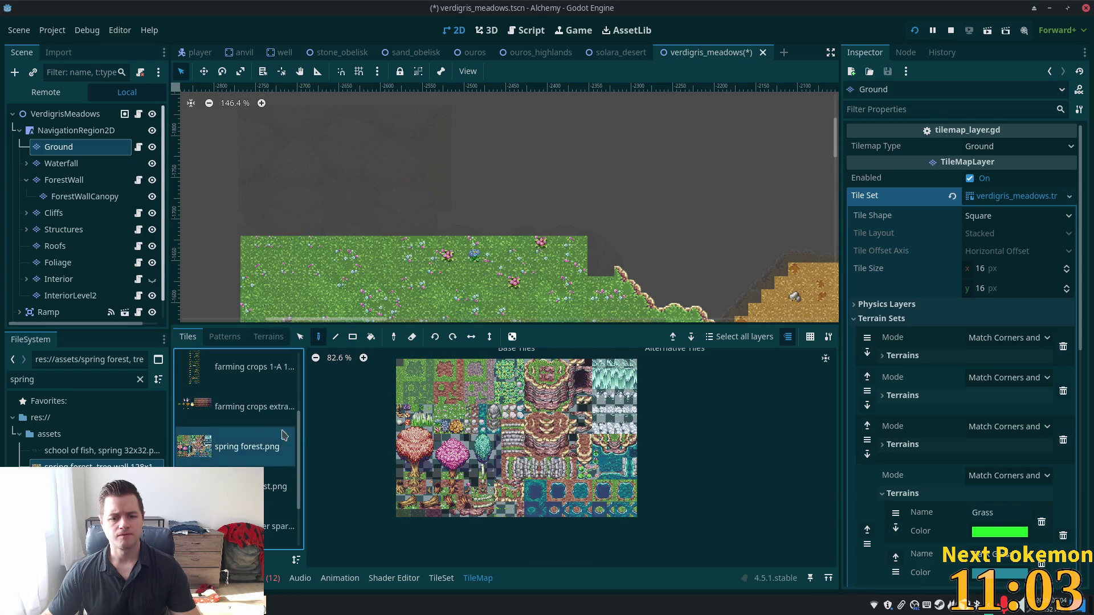
pyautogui.scroll(8, 563, 399)
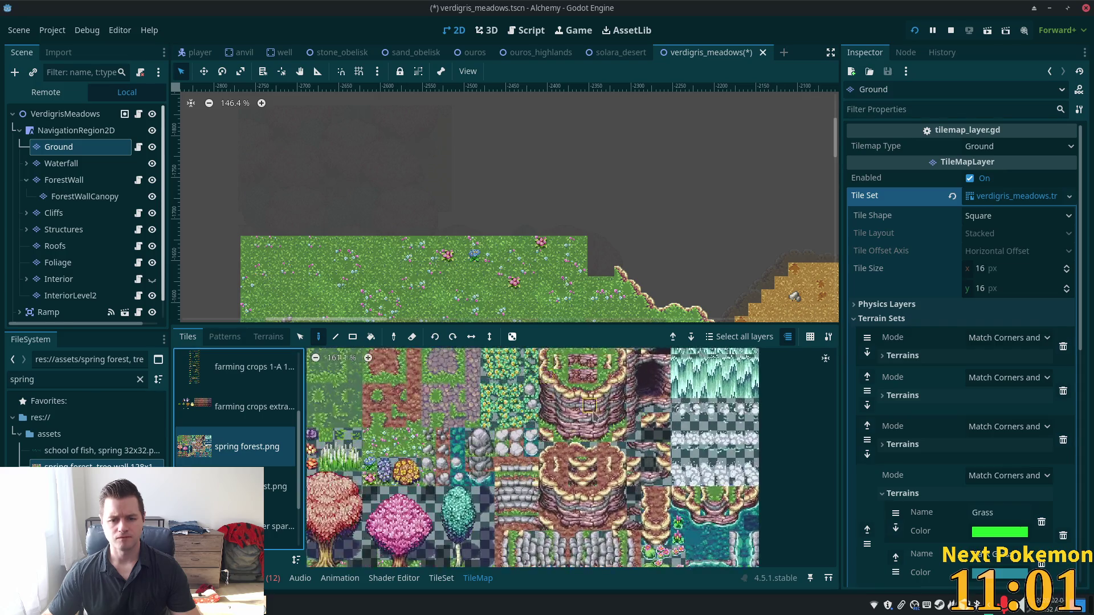
pyautogui.scroll(3, 445, 303)
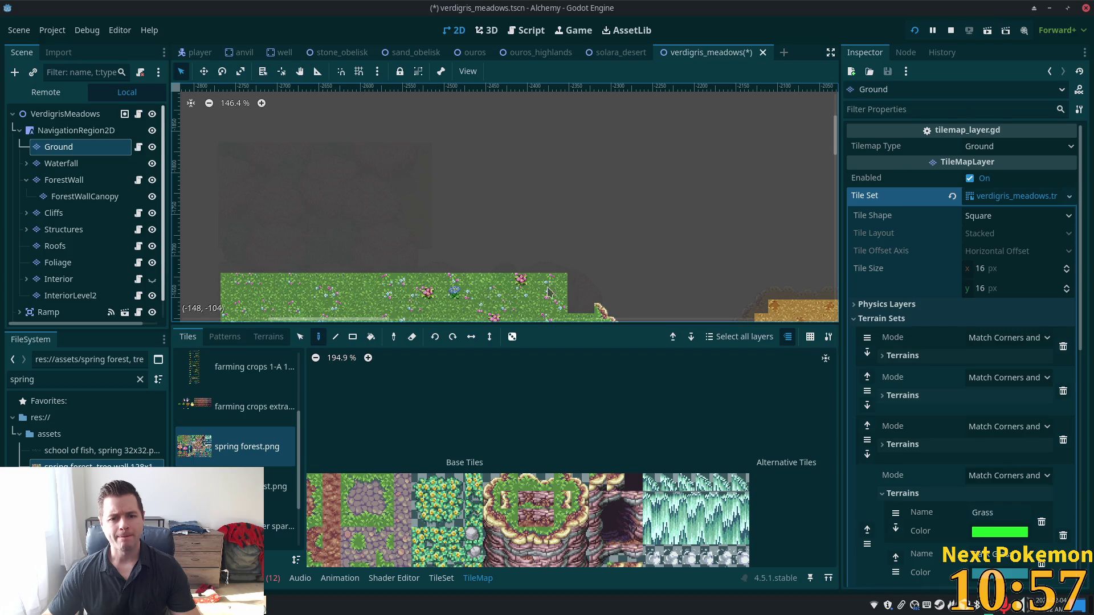
pyautogui.scroll(-3, 542, 183)
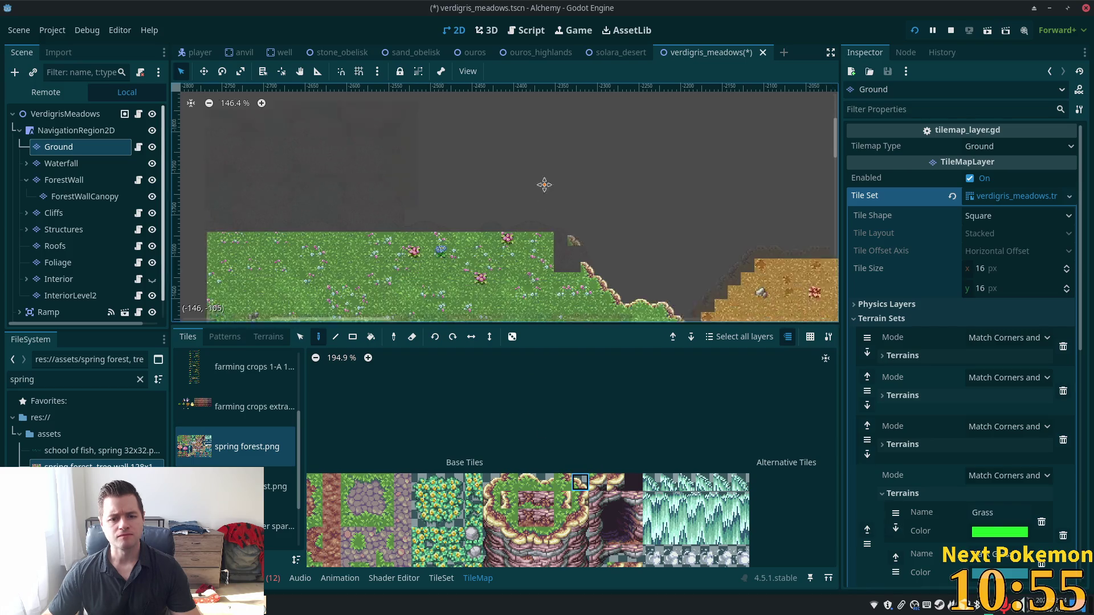
# Step: Copy a grass-and-cliff-edge patch from the map and stamp it twice further up-left
pyautogui.press('s')
pyautogui.moveTo(542, 207)
pyautogui.mouseDown()
pyautogui.moveTo(621, 271)
pyautogui.moveTo(639, 278)
pyautogui.moveTo(641, 265)
pyautogui.mouseUp()
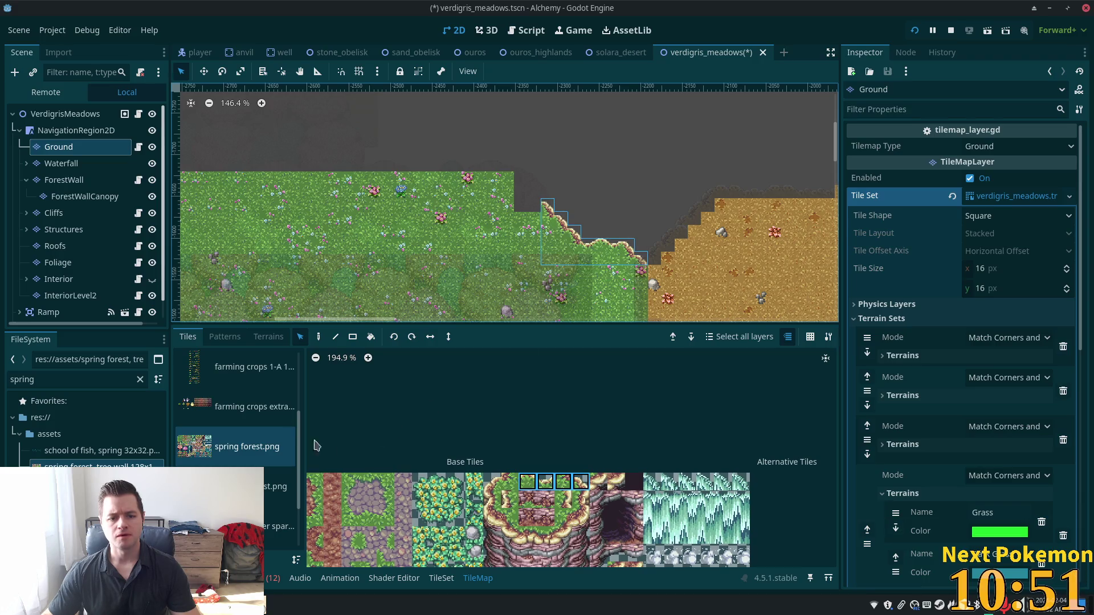
pyautogui.press('d')
pyautogui.scroll(3, 401, 162)
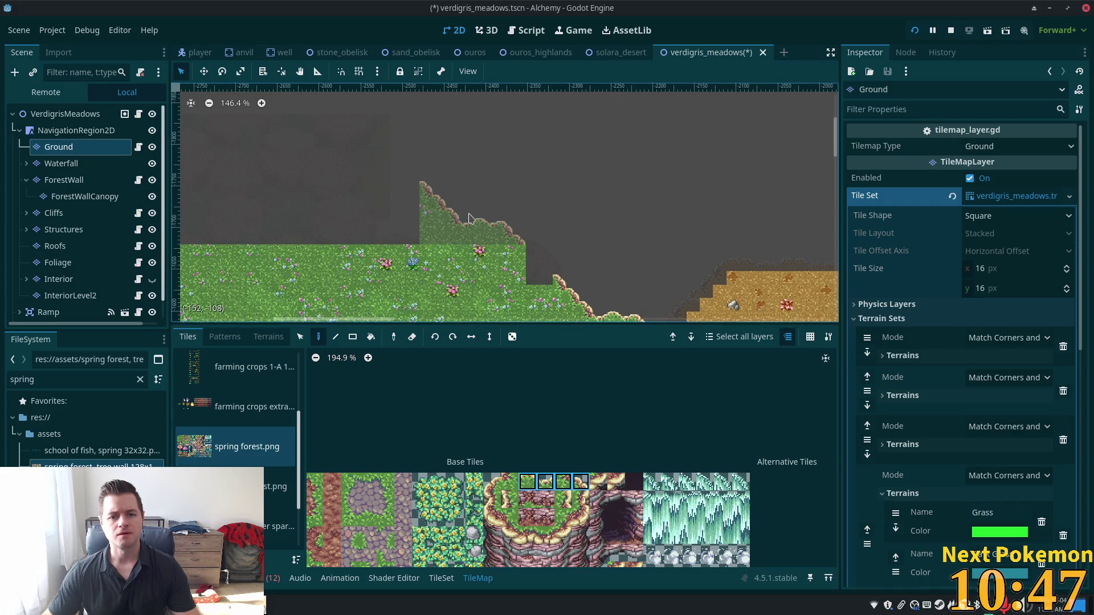
pyautogui.click(469, 218)
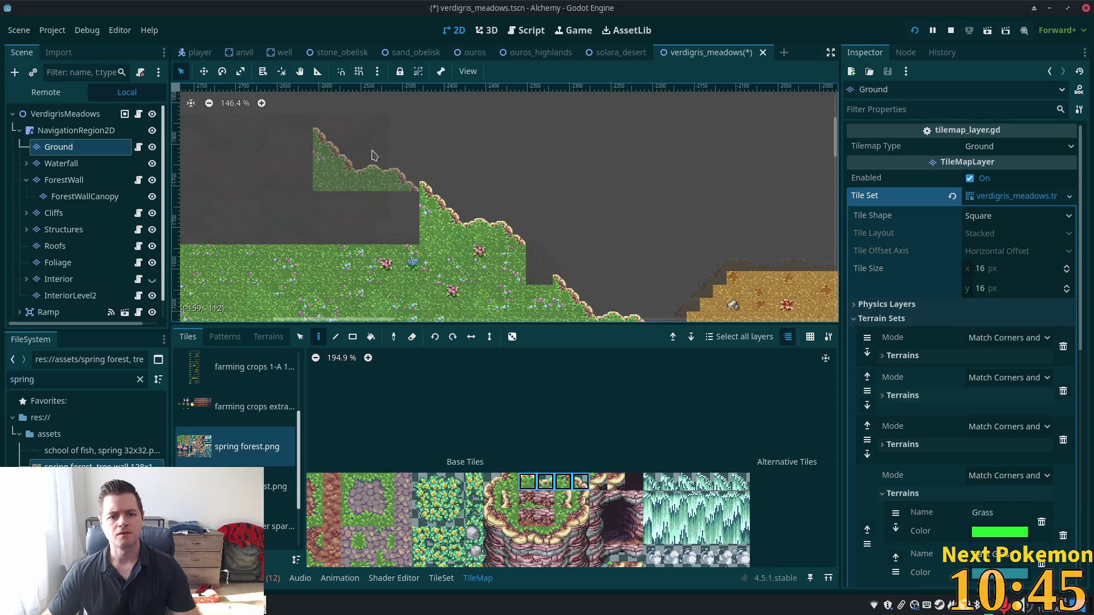
pyautogui.click(381, 168)
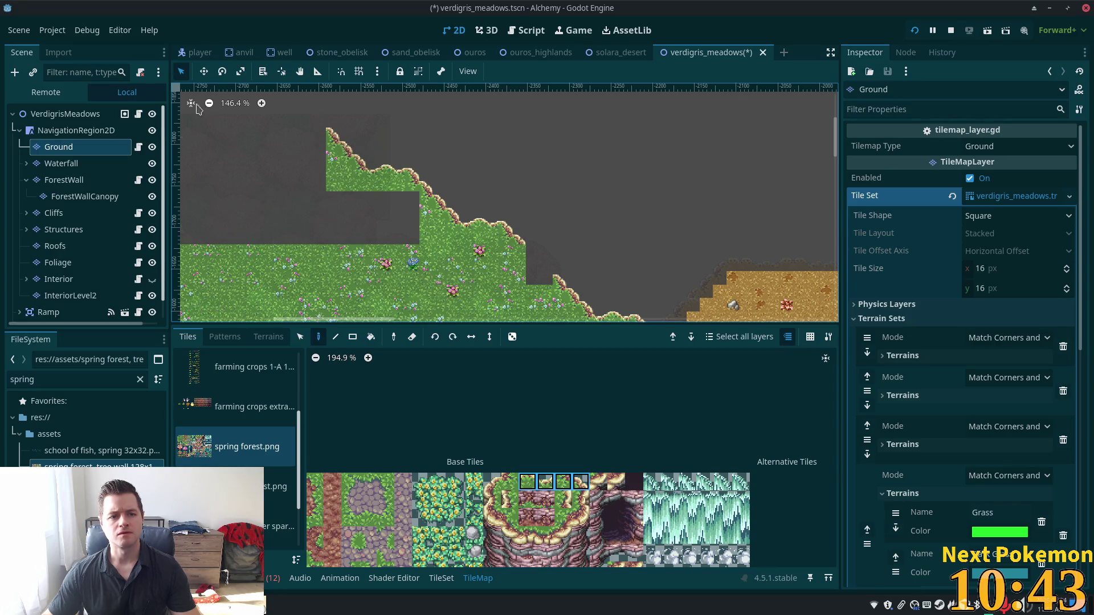
pyautogui.click(68, 116)
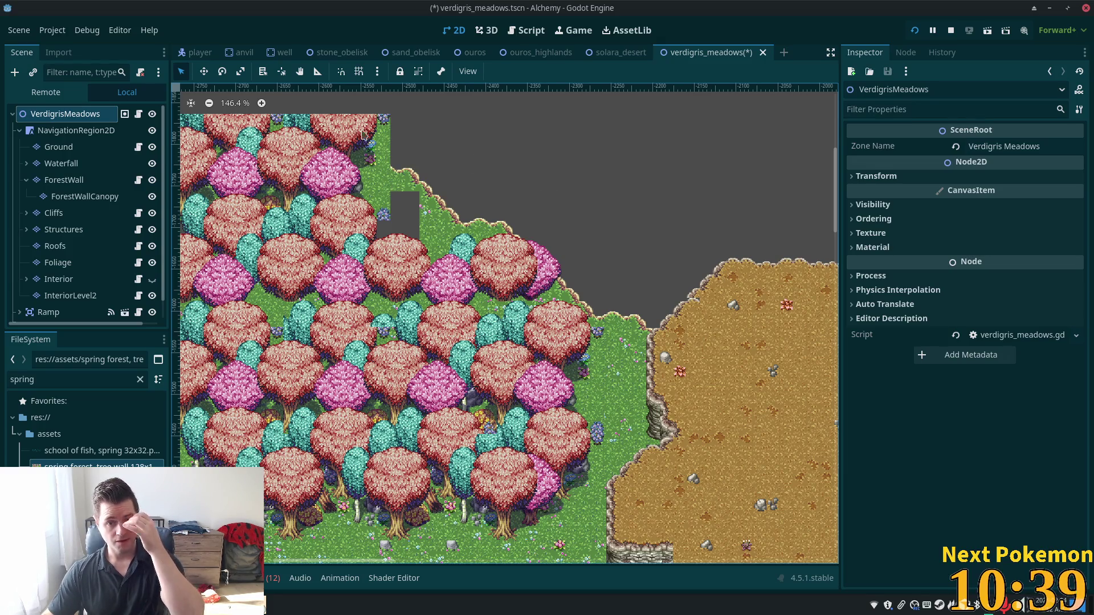
# Step: On the Ground layer, paint a column of spring cliff-edge tiles upward along the slope
pyautogui.scroll(6, 254, 404)
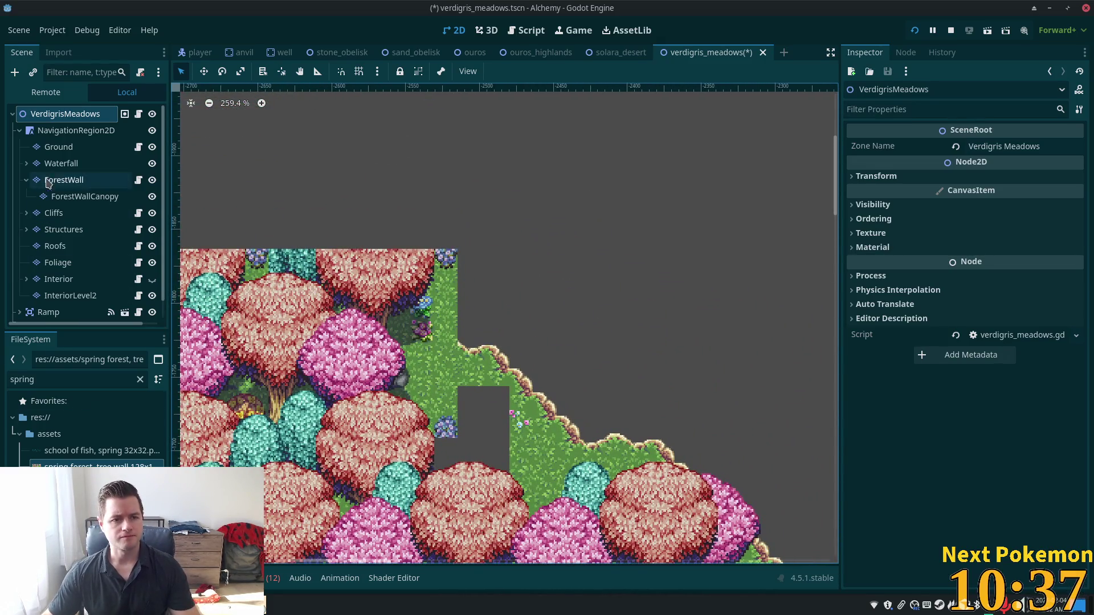
pyautogui.click(59, 147)
pyautogui.moveTo(513, 217); pyautogui.dragTo(516, 132)
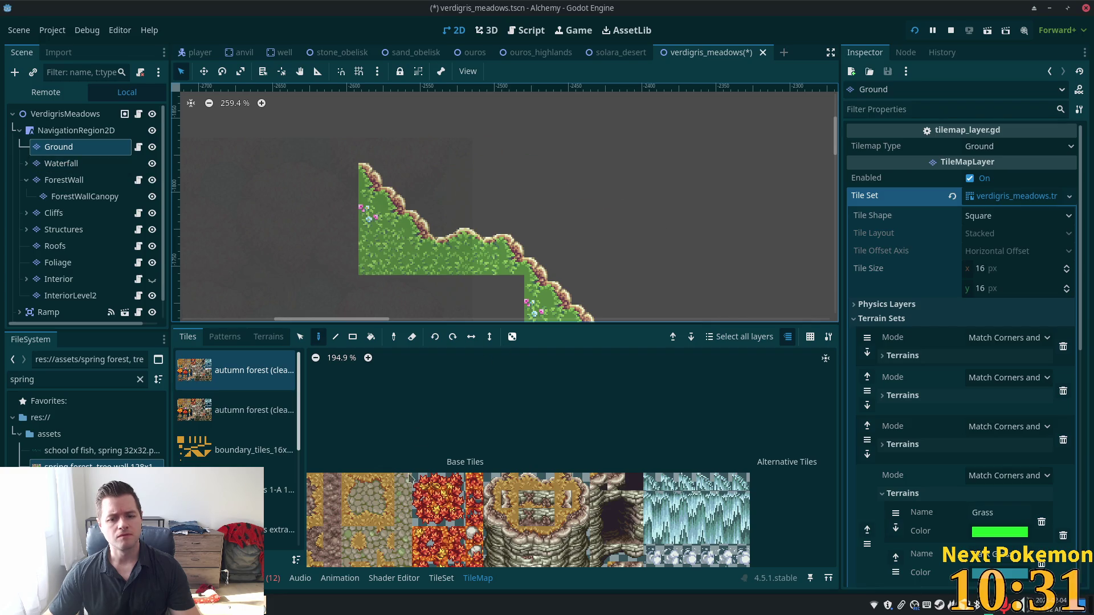
pyautogui.scroll(-4, 239, 450)
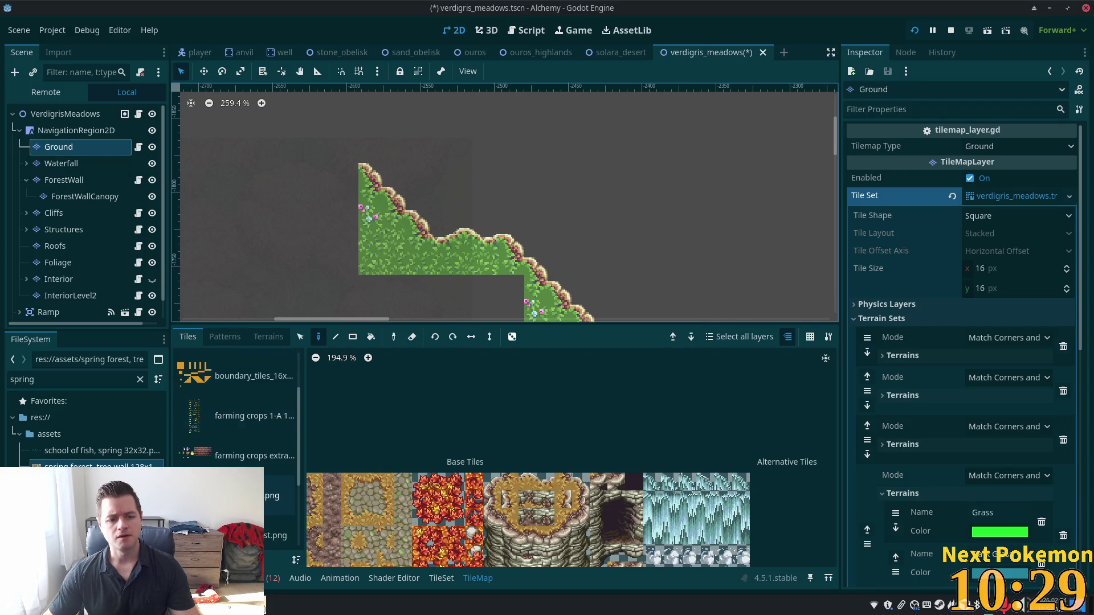
pyautogui.click(247, 398)
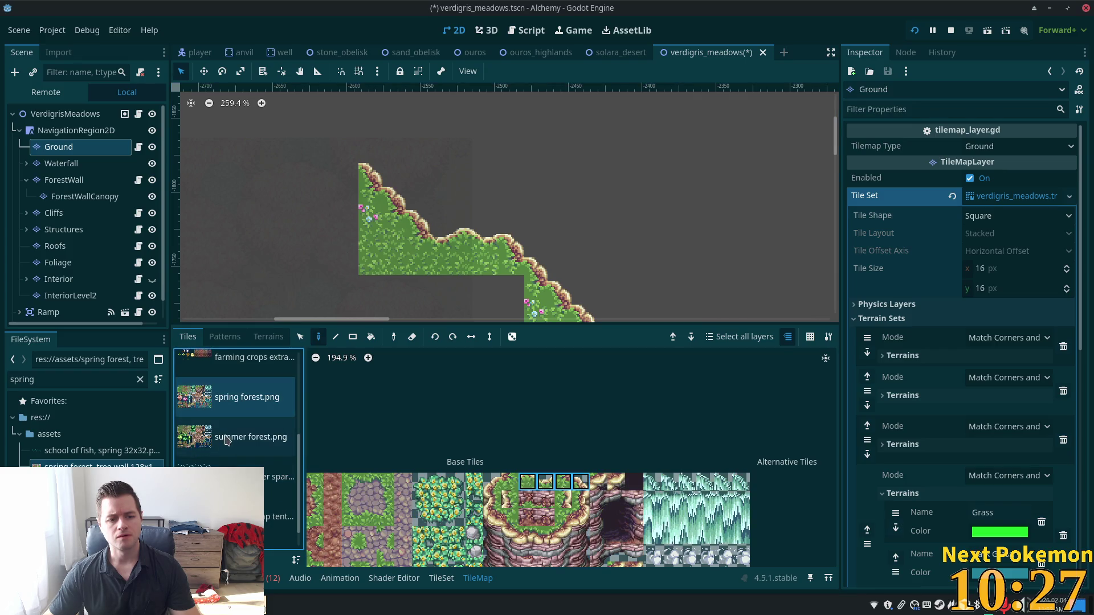
pyautogui.click(581, 499)
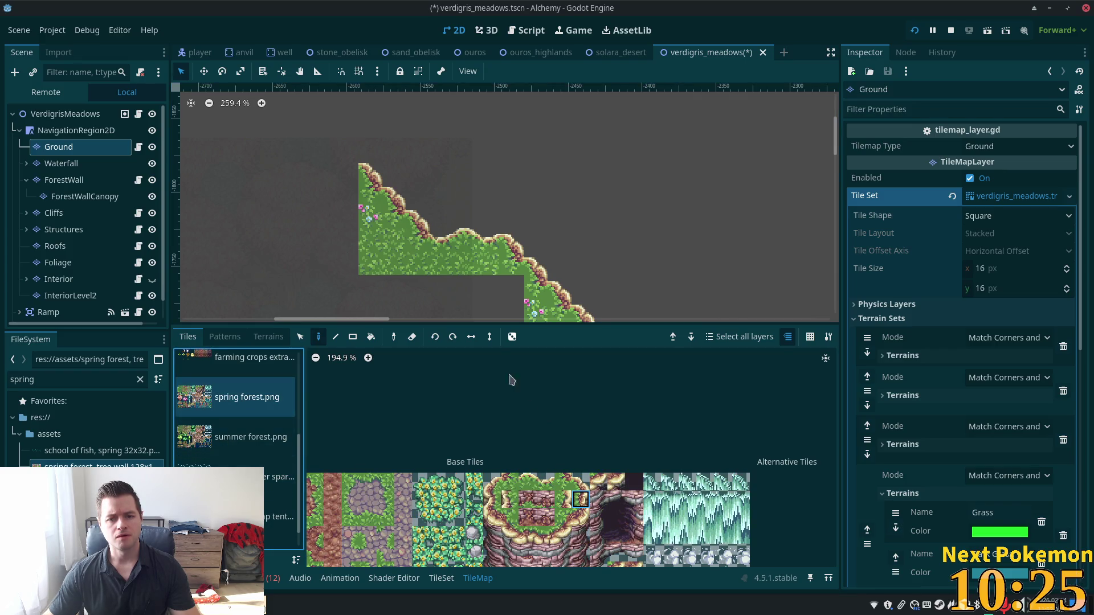
pyautogui.moveTo(503, 236)
pyautogui.mouseDown()
pyautogui.moveTo(509, 188)
pyautogui.moveTo(496, 171)
pyautogui.moveTo(508, 169)
pyautogui.mouseUp()
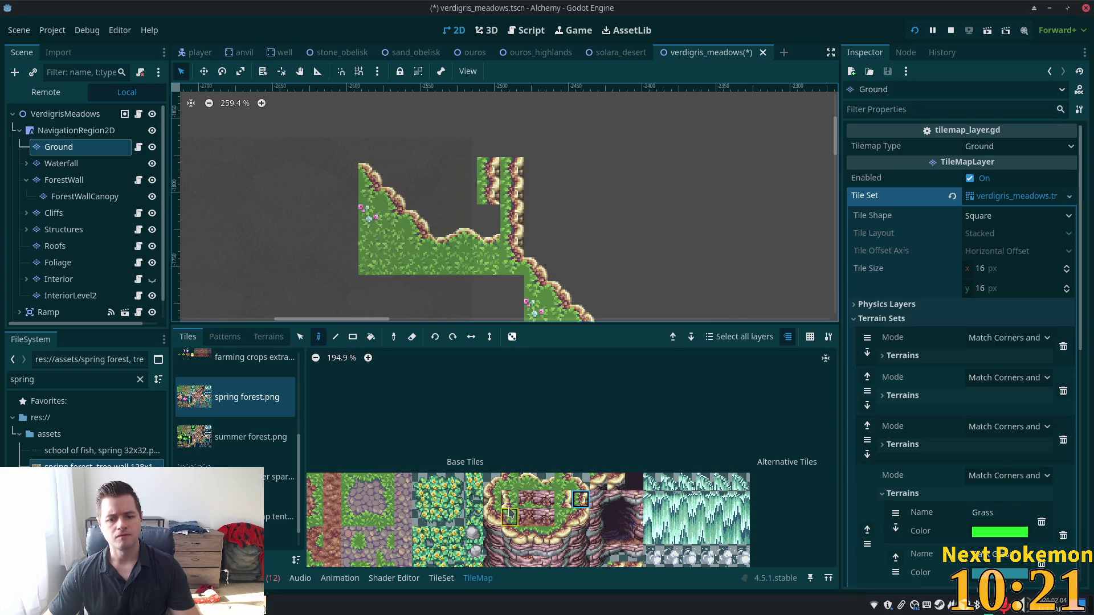
# Step: Paint grass columns beside the cliff column and cap its top with a corner tile
pyautogui.hscroll(-5, 342, 484)
pyautogui.click(391, 519)
pyautogui.moveTo(389, 531); pyautogui.dragTo(393, 538)
pyautogui.moveTo(489, 245); pyautogui.dragTo(489, 162)
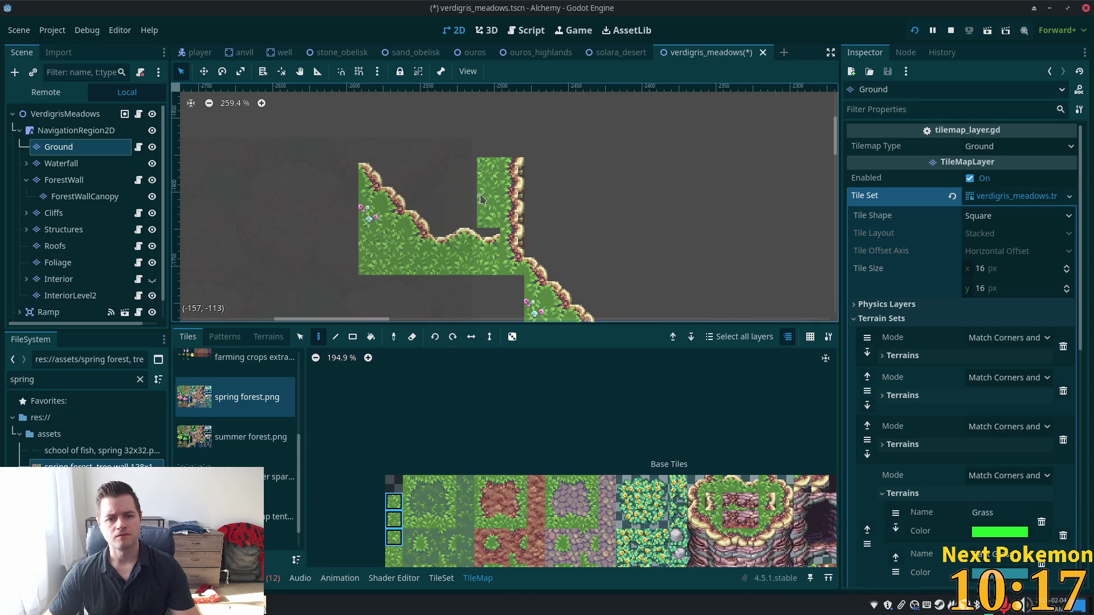
pyautogui.click(470, 186)
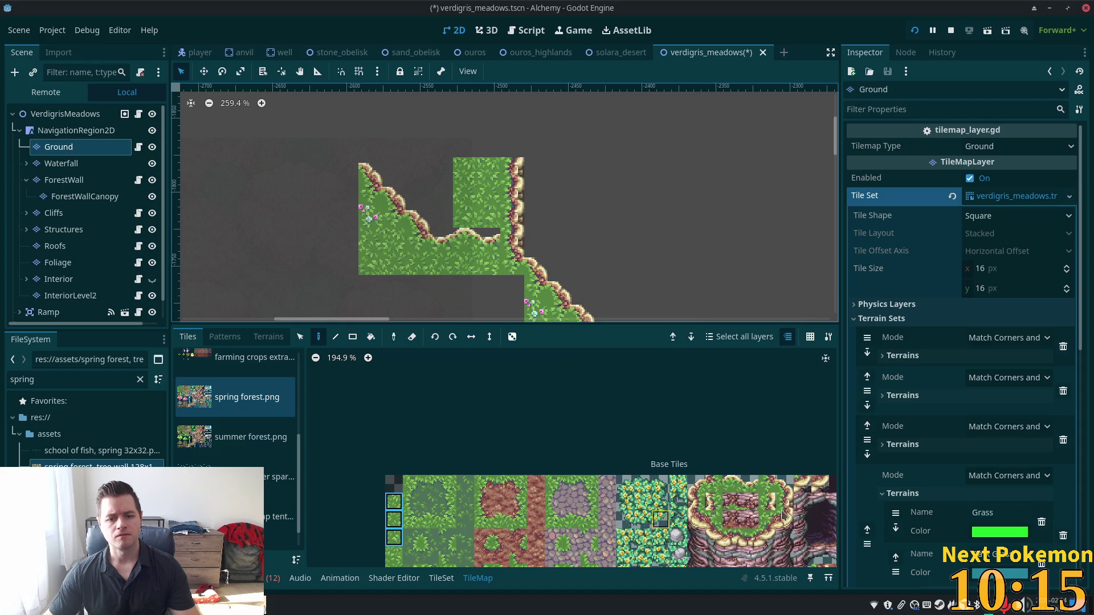
pyautogui.click(784, 486)
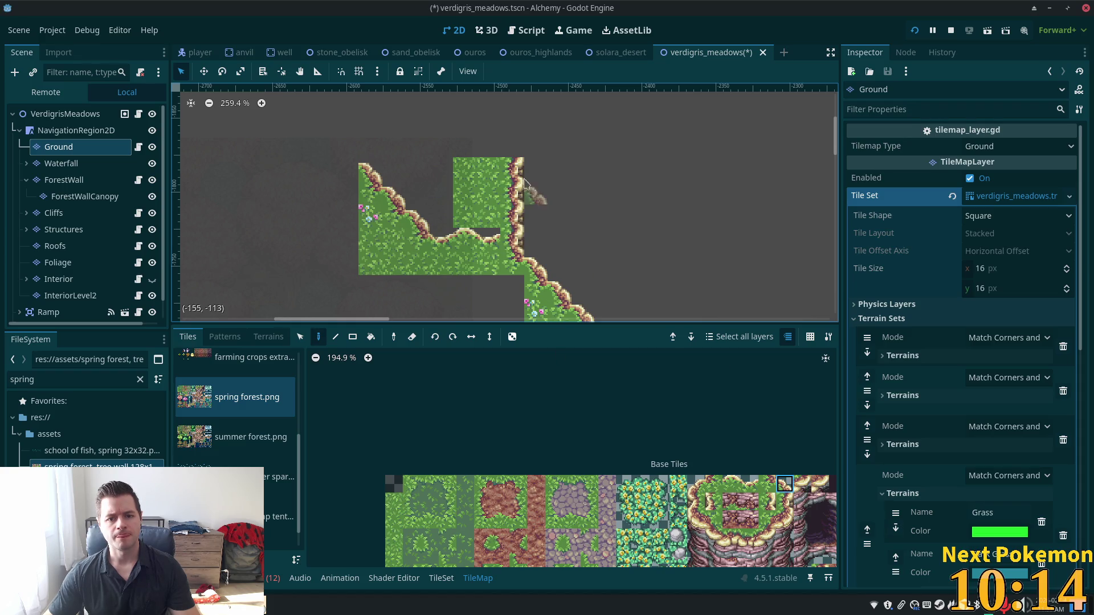
pyautogui.click(505, 145)
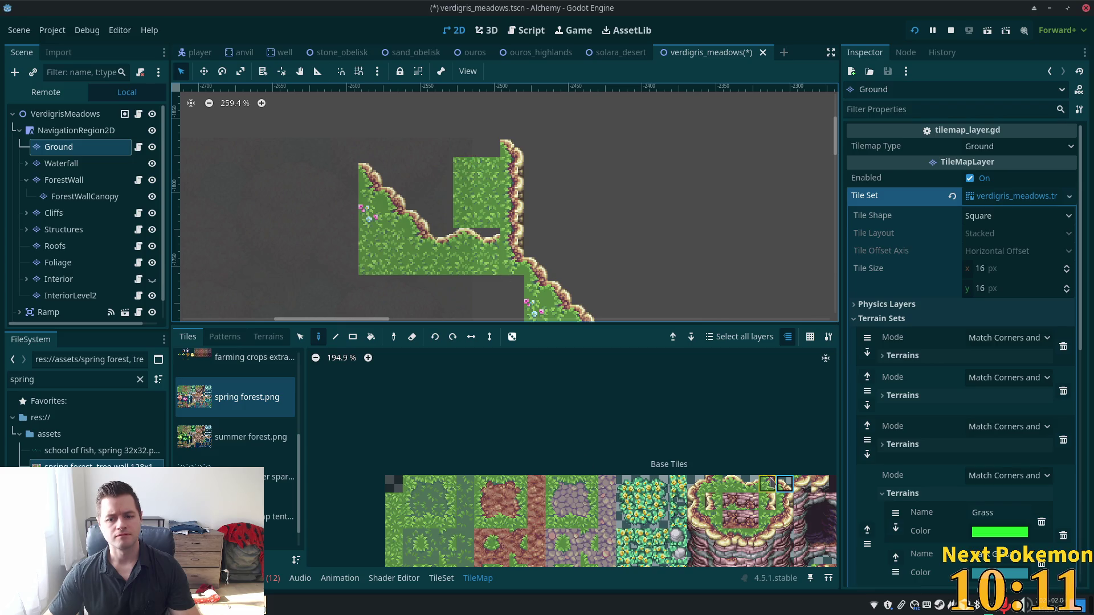
pyautogui.click(489, 146)
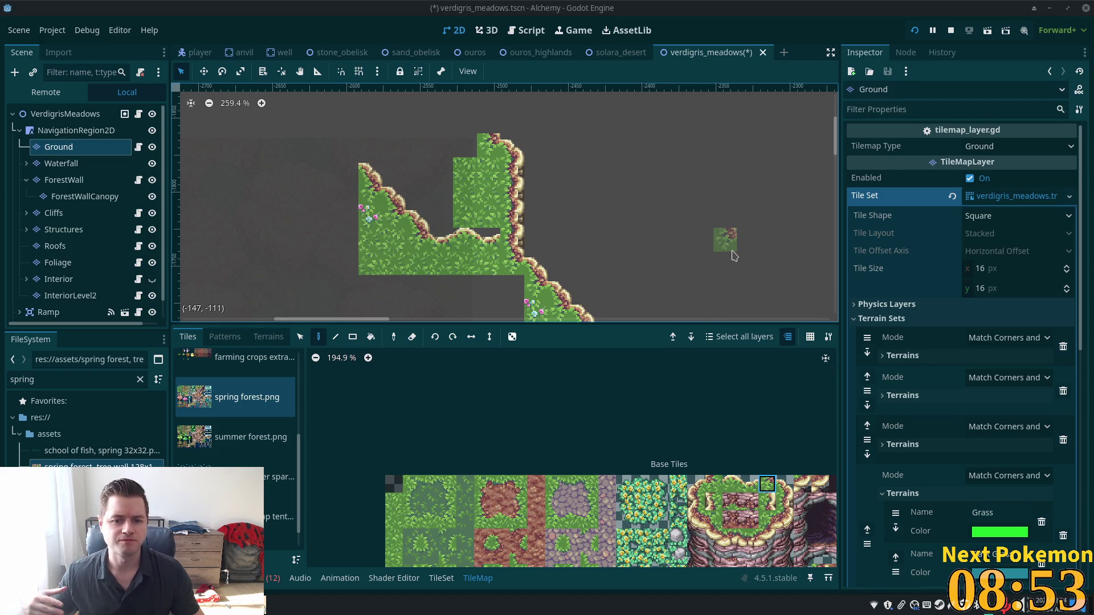
pyautogui.click(398, 506)
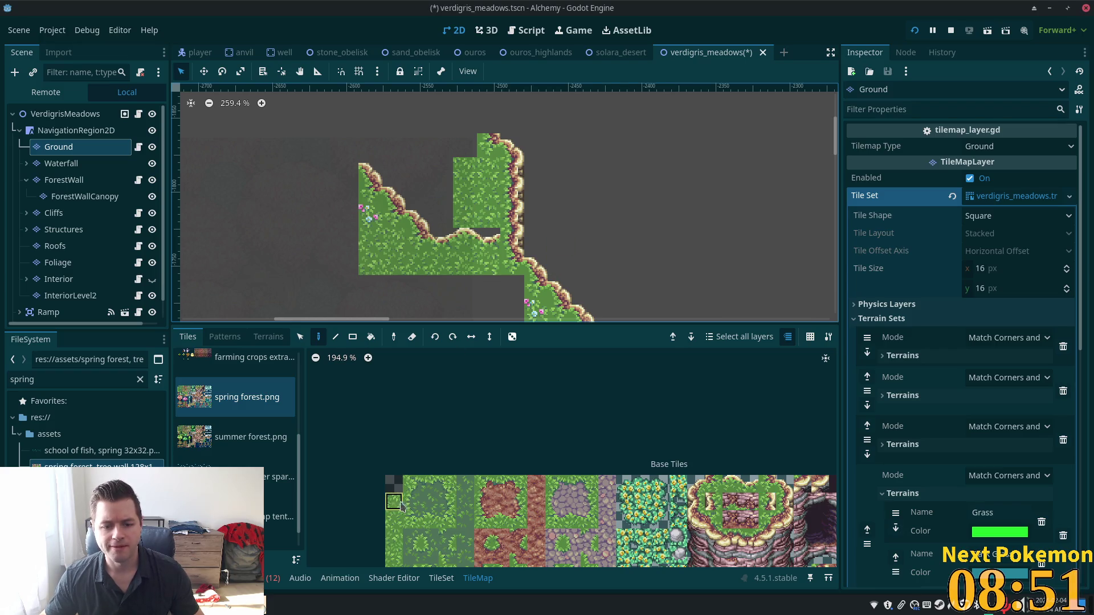
# Step: Paint grass into the ground notch, then choose Grass from Terrain Set 3
pyautogui.moveTo(494, 253)
pyautogui.mouseDown()
pyautogui.moveTo(478, 240)
pyautogui.moveTo(445, 240)
pyautogui.mouseUp()
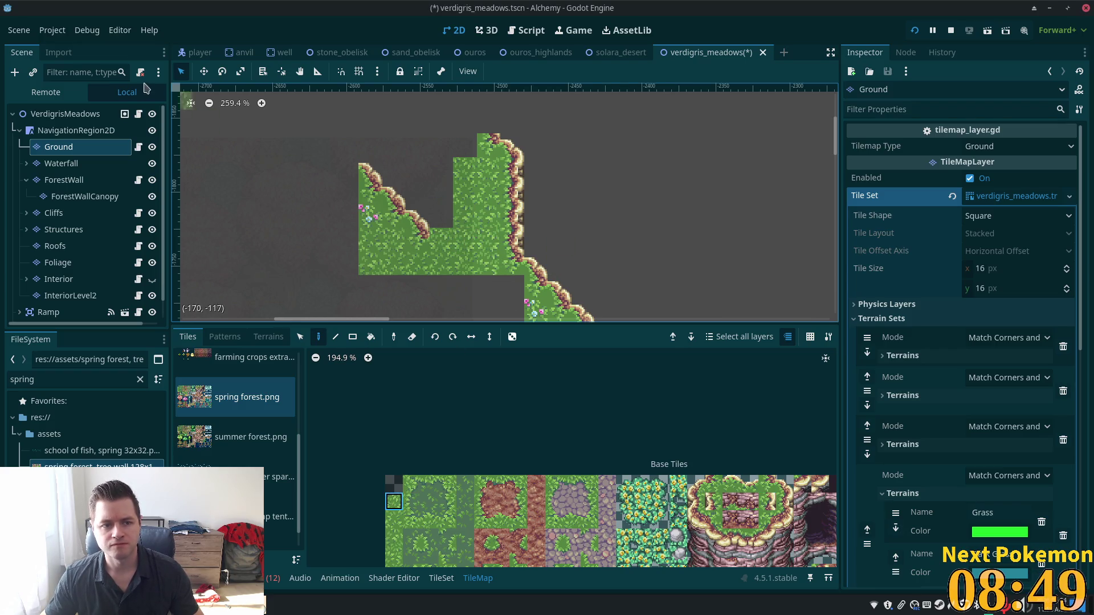
pyautogui.click(94, 119)
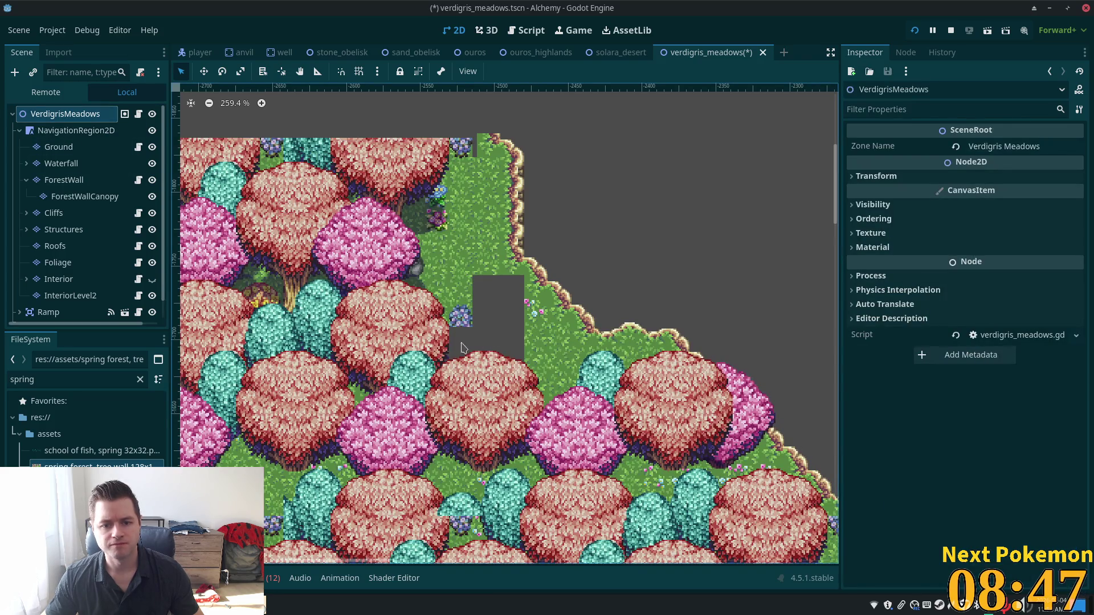
pyautogui.click(59, 147)
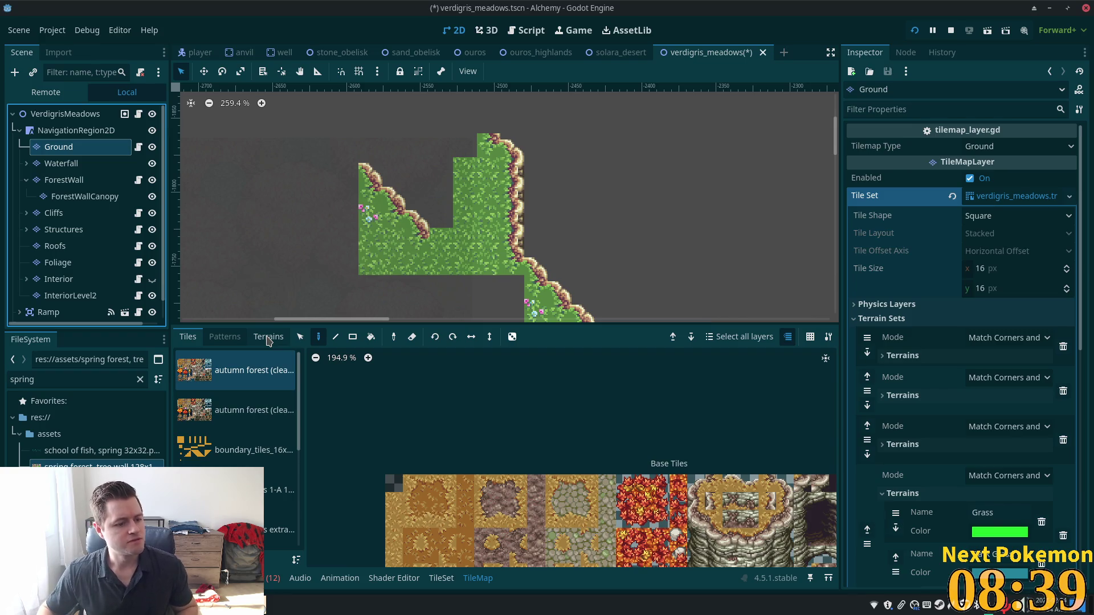
pyautogui.click(268, 338)
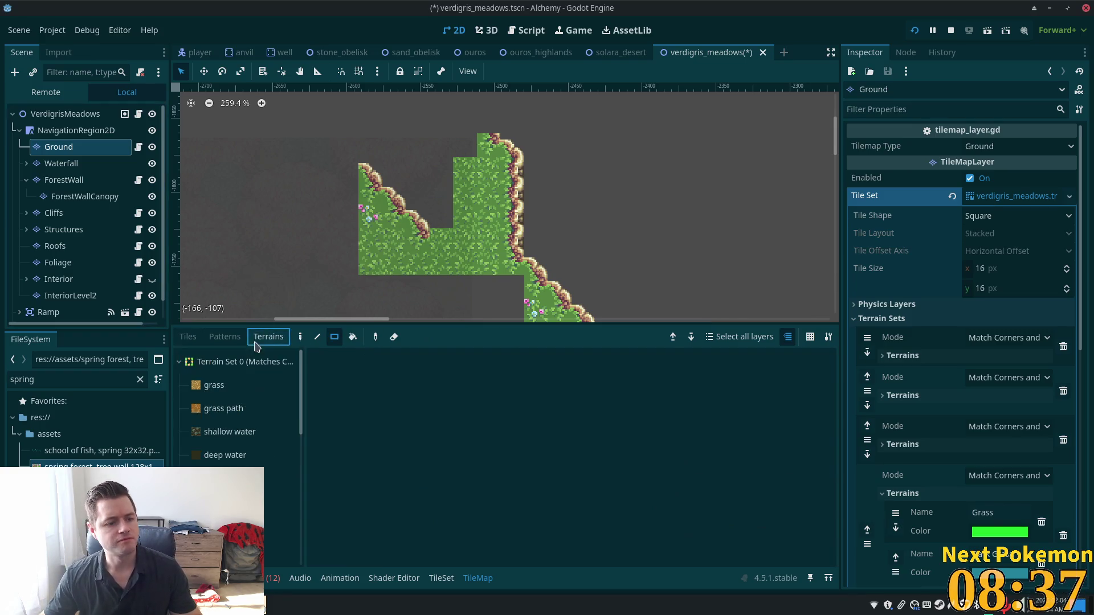
pyautogui.click(179, 363)
pyautogui.click(178, 386)
pyautogui.click(179, 409)
pyautogui.click(212, 455)
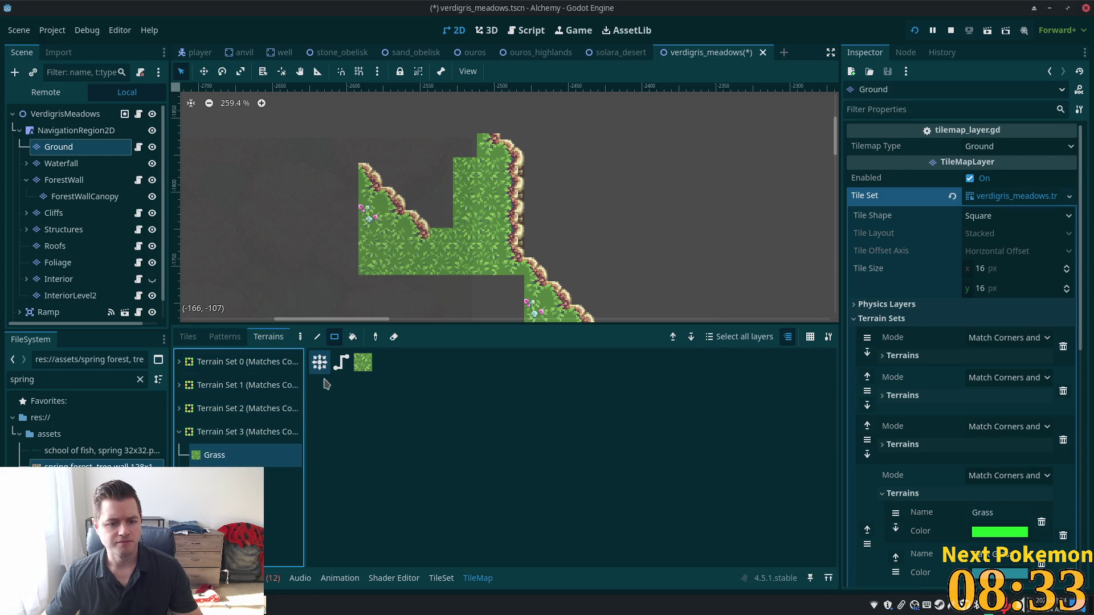
# Step: Rectangle-paint Grass terrain over the large empty area and a small remaining gap
pyautogui.scroll(-4, 447, 197)
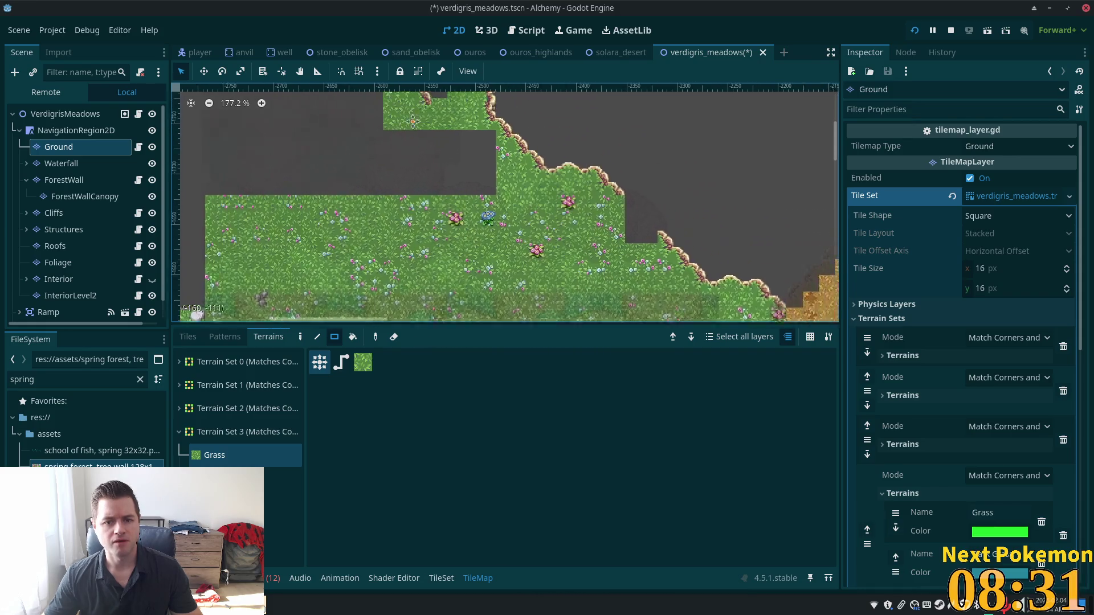
pyautogui.moveTo(447, 197)
pyautogui.mouseDown()
pyautogui.moveTo(304, 237)
pyautogui.moveTo(205, 236)
pyautogui.mouseUp()
pyautogui.scroll(-8, 672, 244)
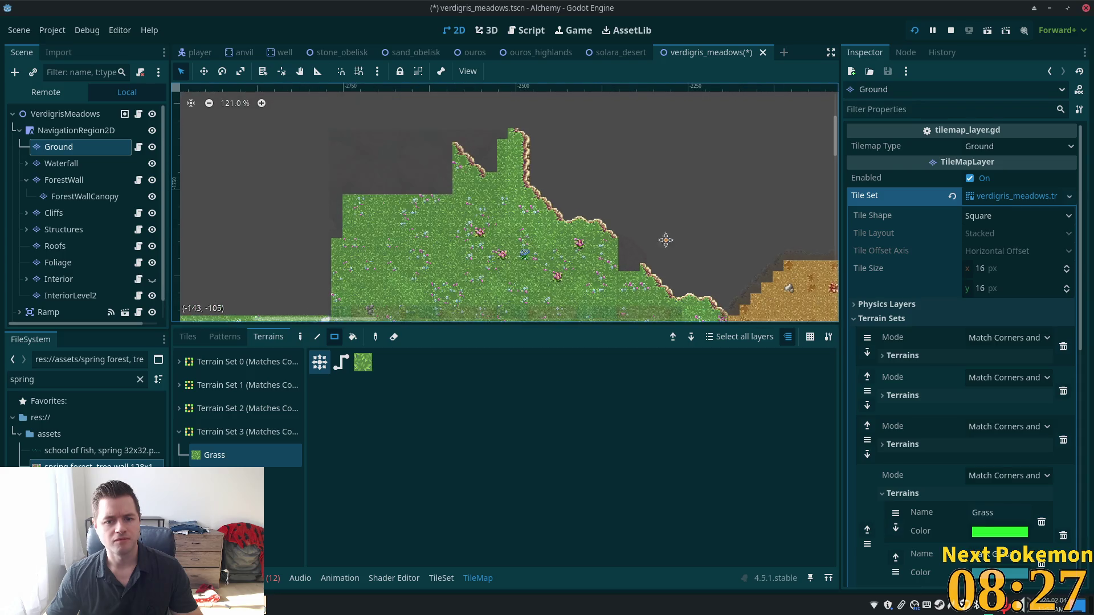
pyautogui.scroll(4, 546, 191)
pyautogui.moveTo(532, 195)
pyautogui.mouseDown()
pyautogui.moveTo(511, 199)
pyautogui.moveTo(511, 189)
pyautogui.mouseUp()
pyautogui.scroll(-3, 638, 206)
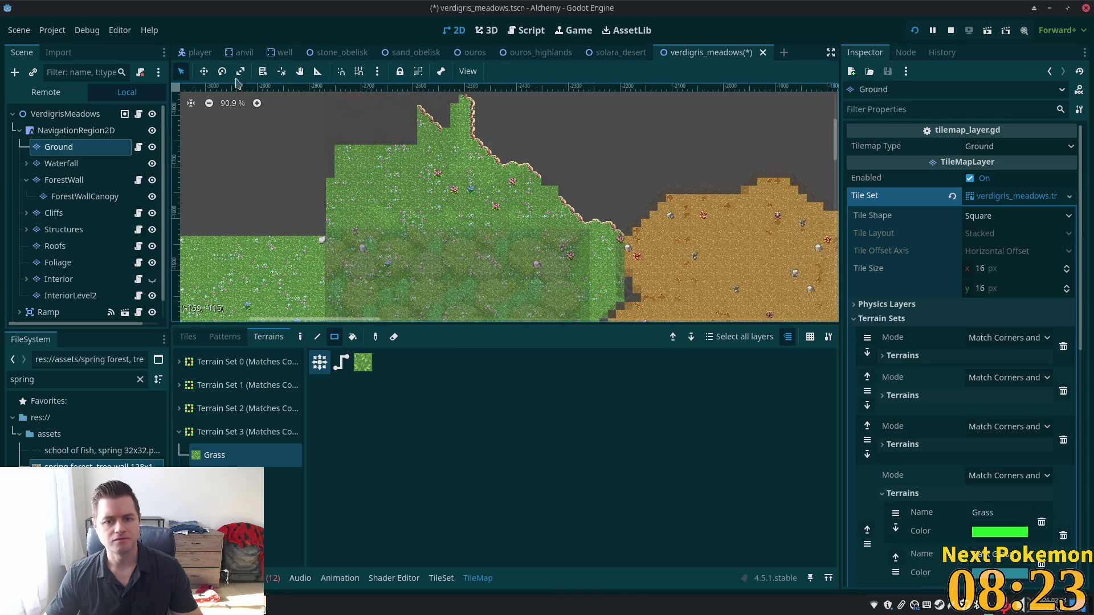
pyautogui.click(97, 117)
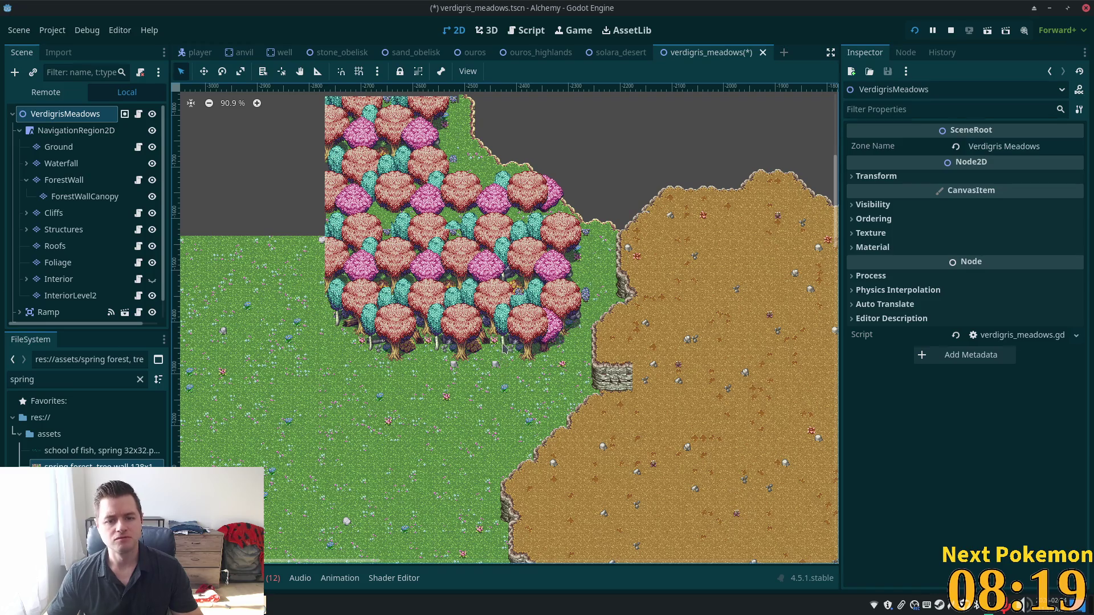
# Step: Save verdigris_meadows with Ctrl+S and run the project, choosing host to reach the login screen
pyautogui.scroll(5, 428, 244)
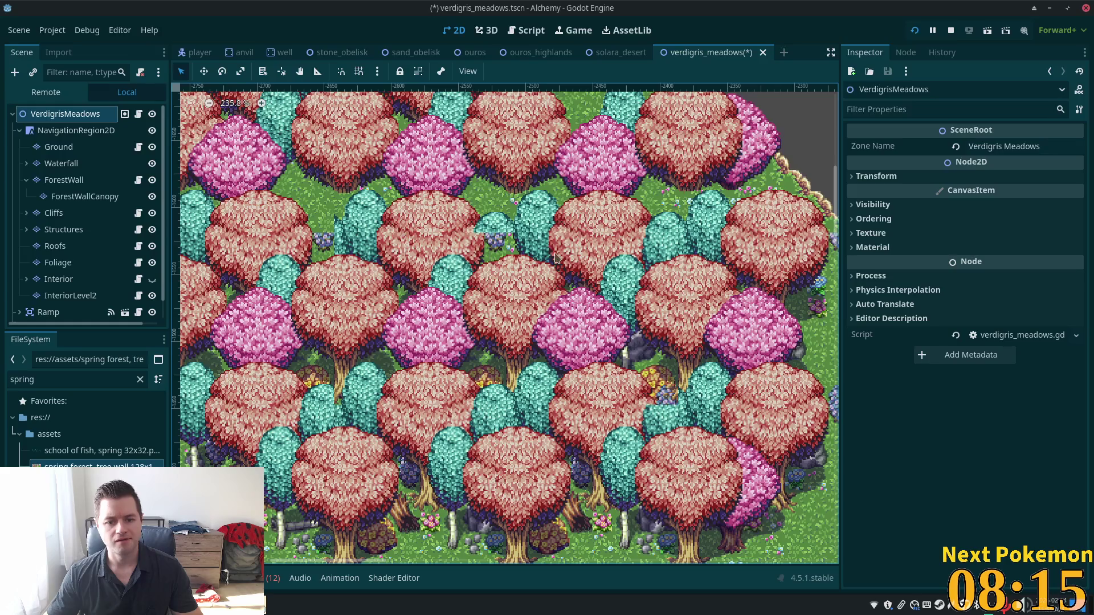
pyautogui.scroll(-5, 767, 299)
pyautogui.scroll(3, 353, 292)
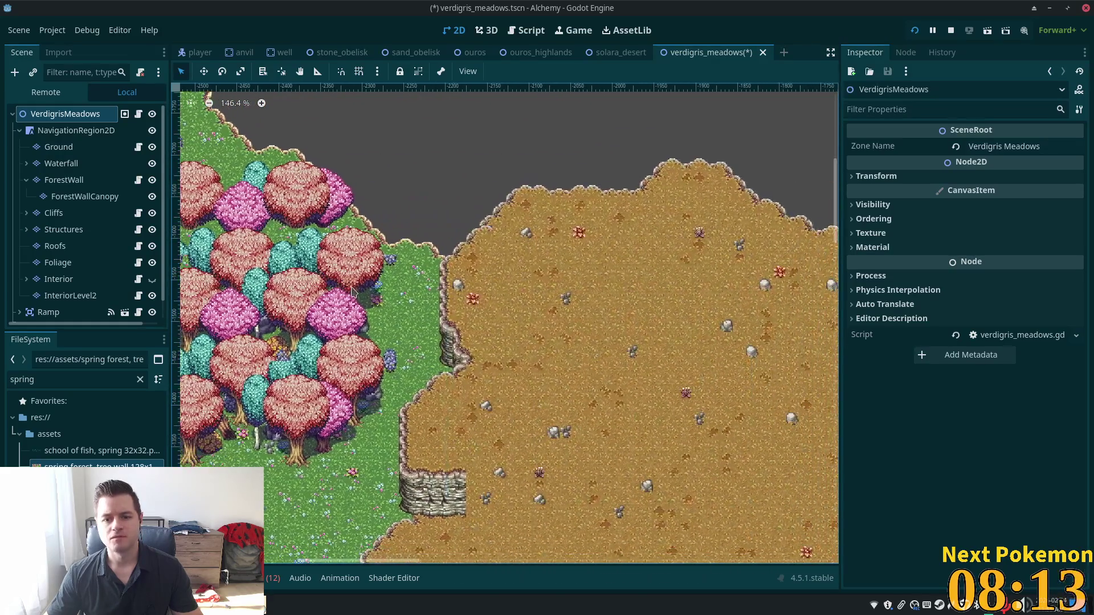
pyautogui.hotkey('ctrl', 's')
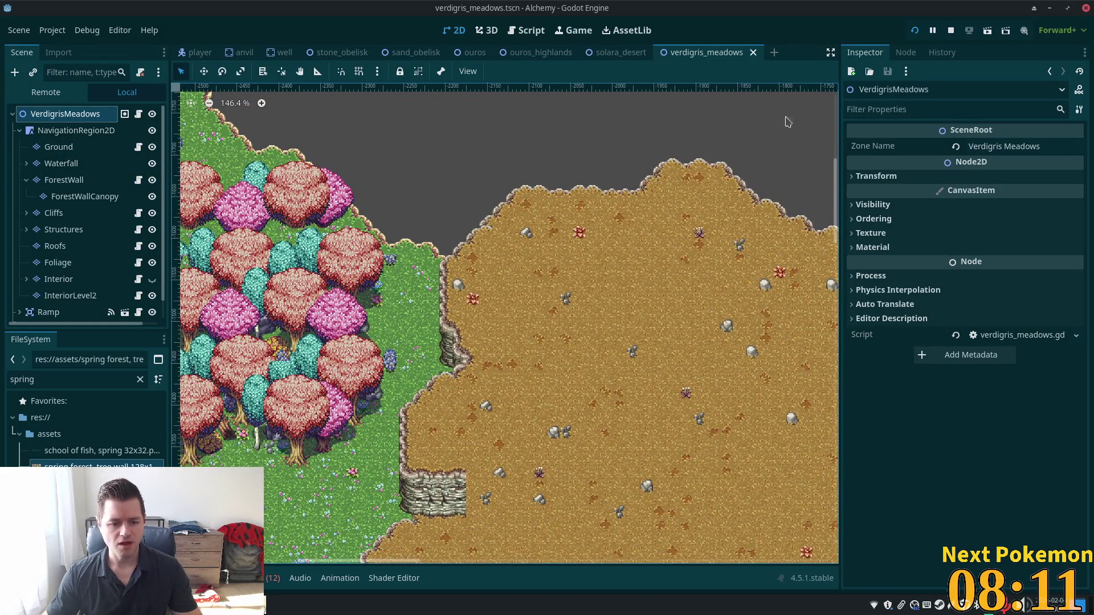
pyautogui.click(914, 30)
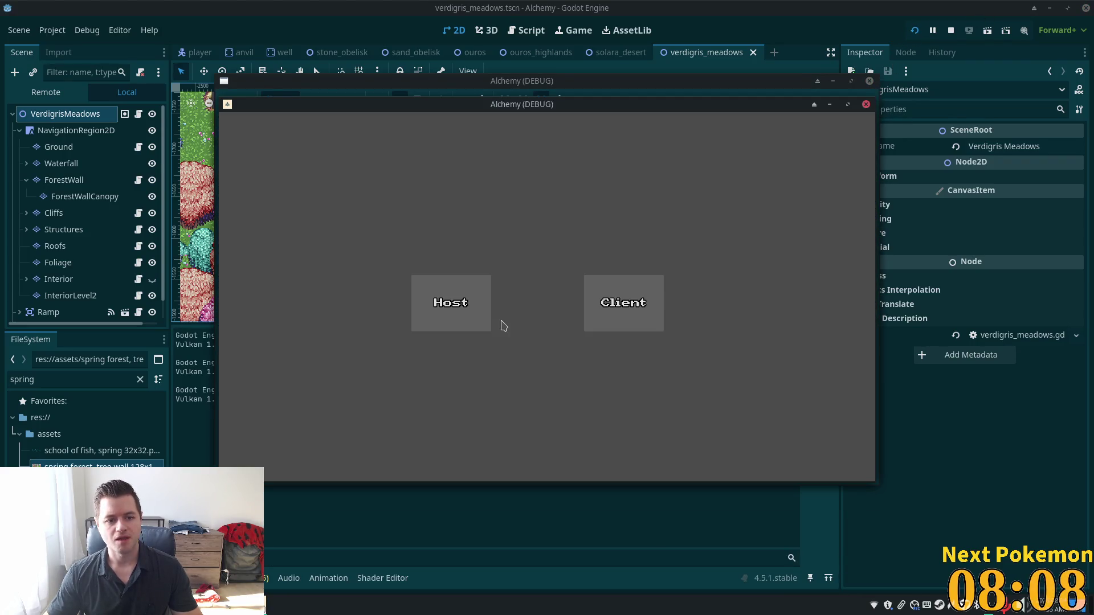
pyautogui.click(491, 311)
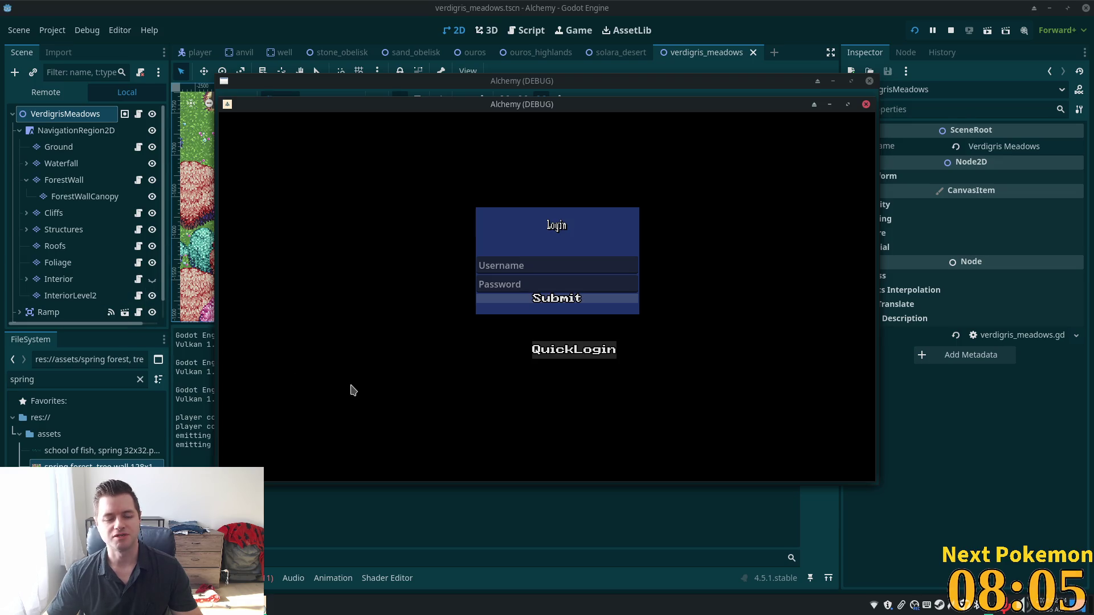
# Step: Quick-log in and walk through the meadow, north to the cliff edge and back through the forest
pyautogui.click(573, 349)
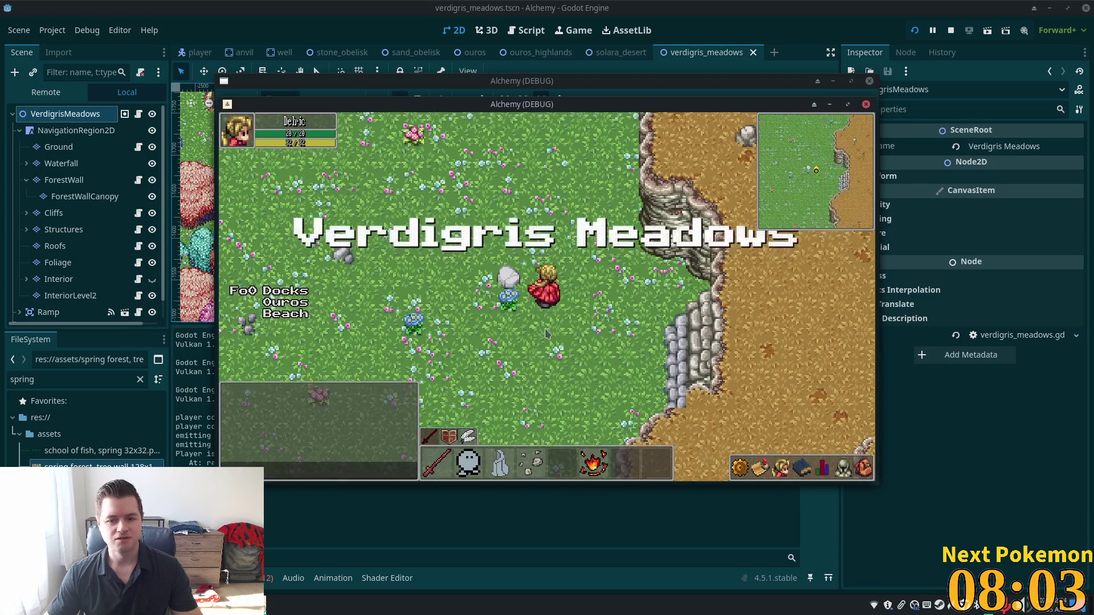
pyautogui.press('Left')
pyautogui.press('Up')
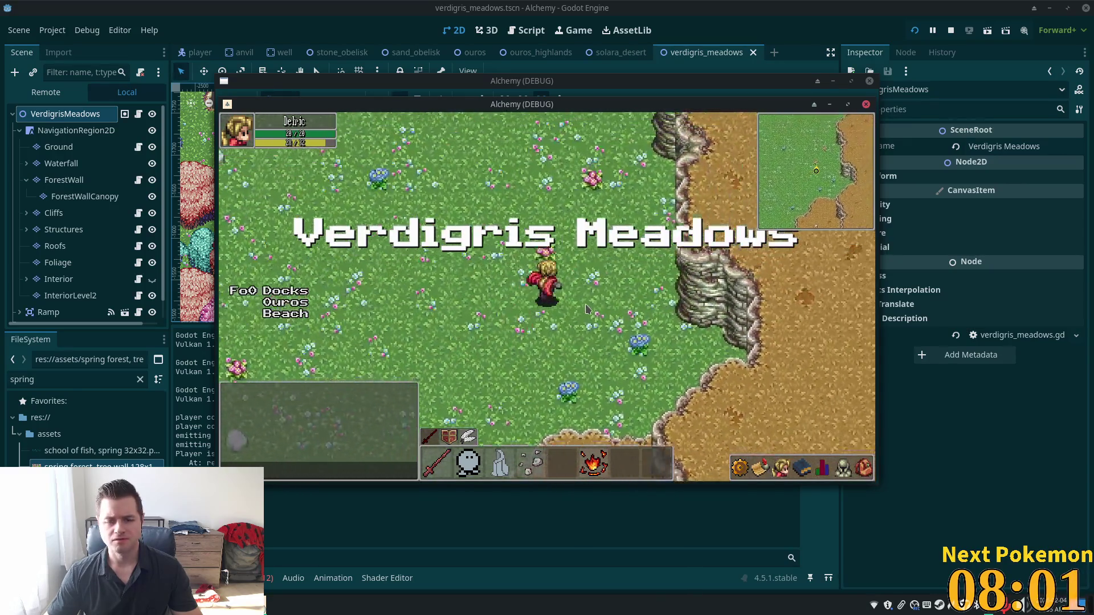
pyautogui.press('Up')
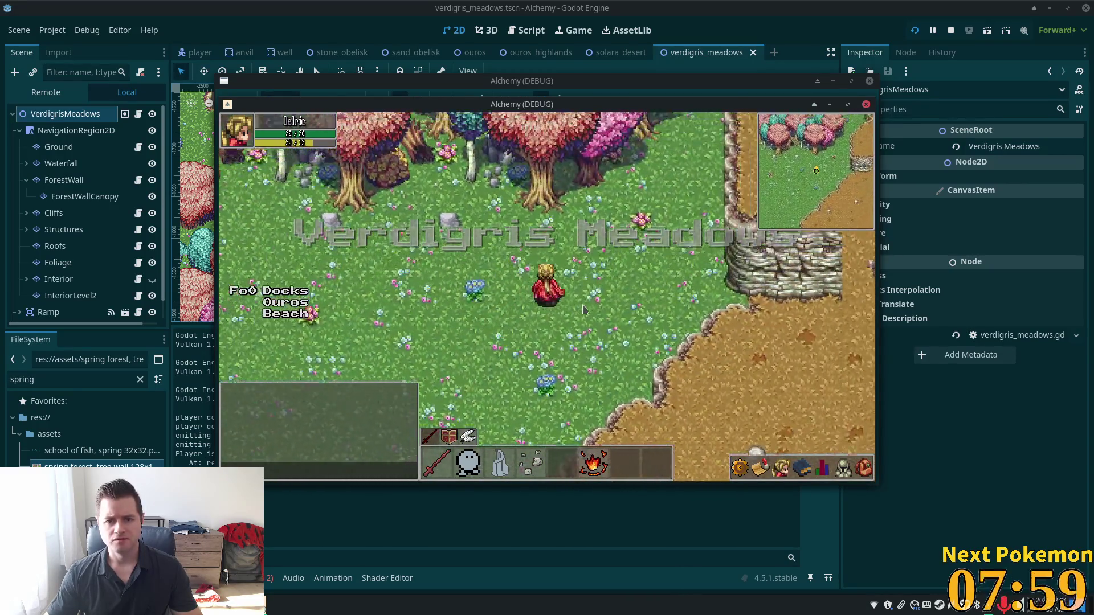
pyautogui.press('Up')
pyautogui.press('Right')
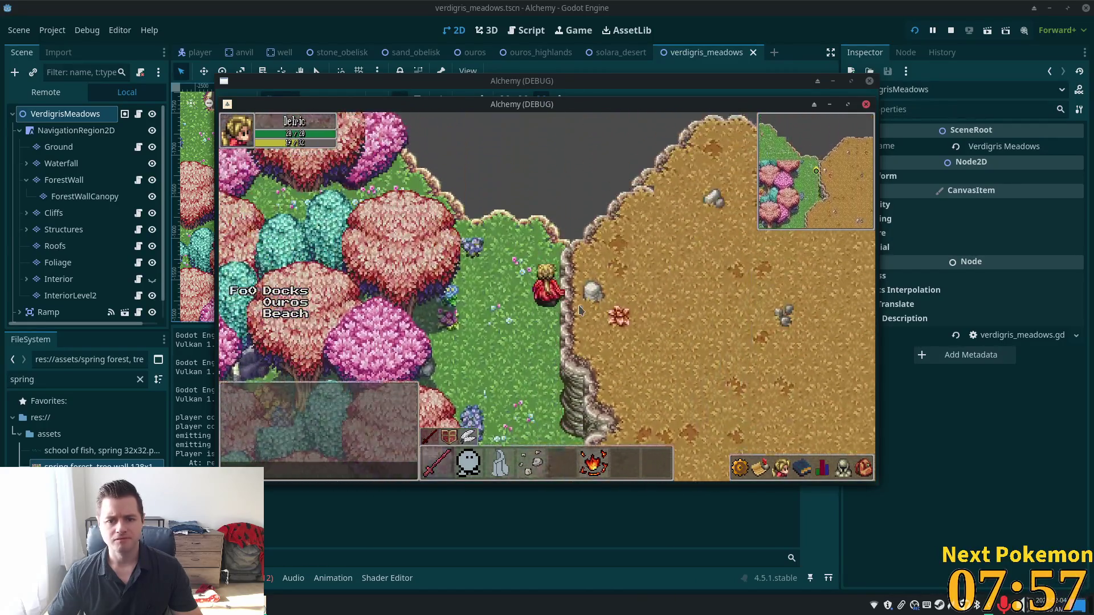
pyautogui.press('Left')
pyautogui.press('Down')
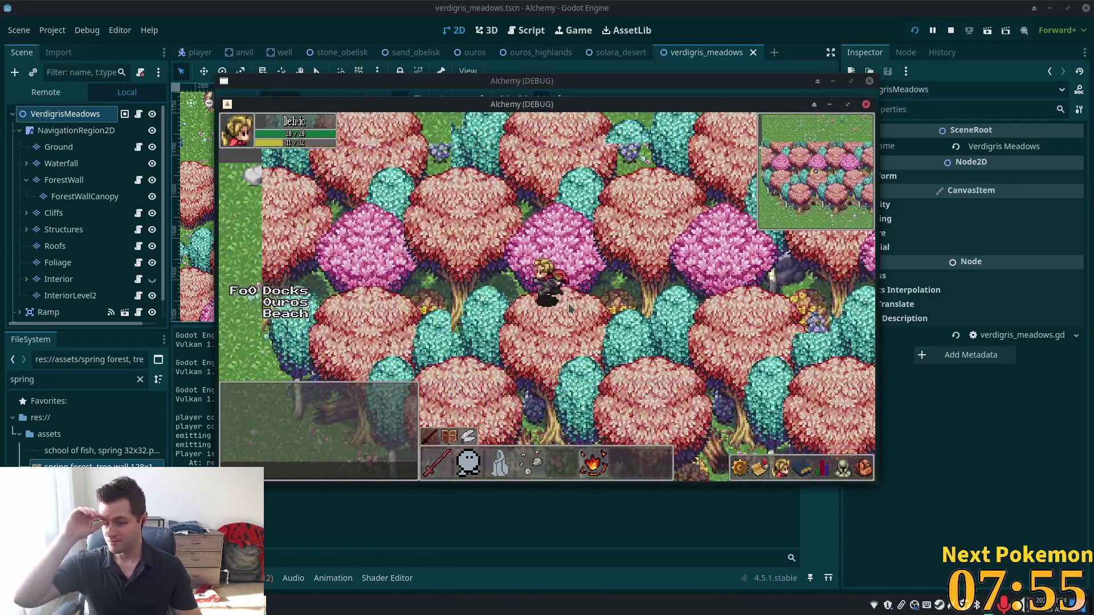
pyautogui.press('Left')
pyautogui.press('Down')
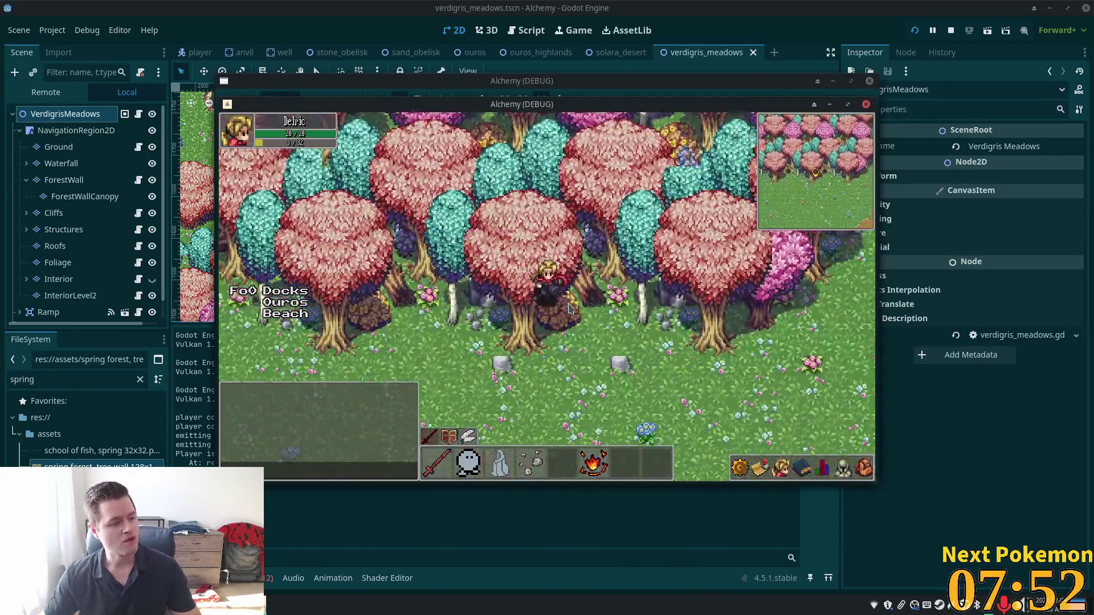
pyautogui.press('Down')
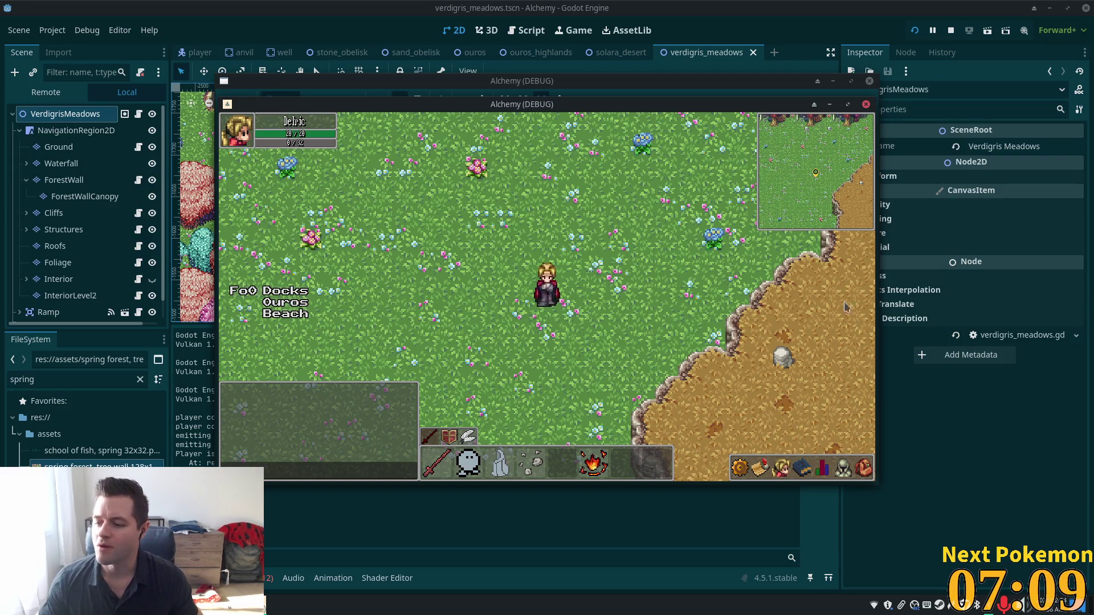
# Step: Walk the character along the stone wall and push against it to test collision
pyautogui.press('w')
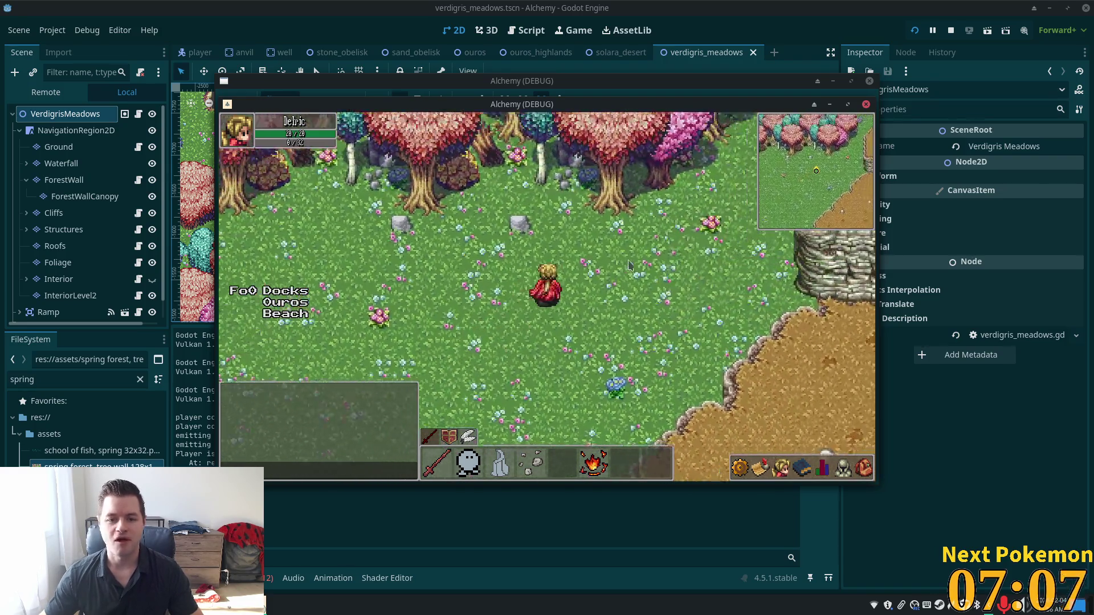
pyautogui.press('d')
pyautogui.press('s')
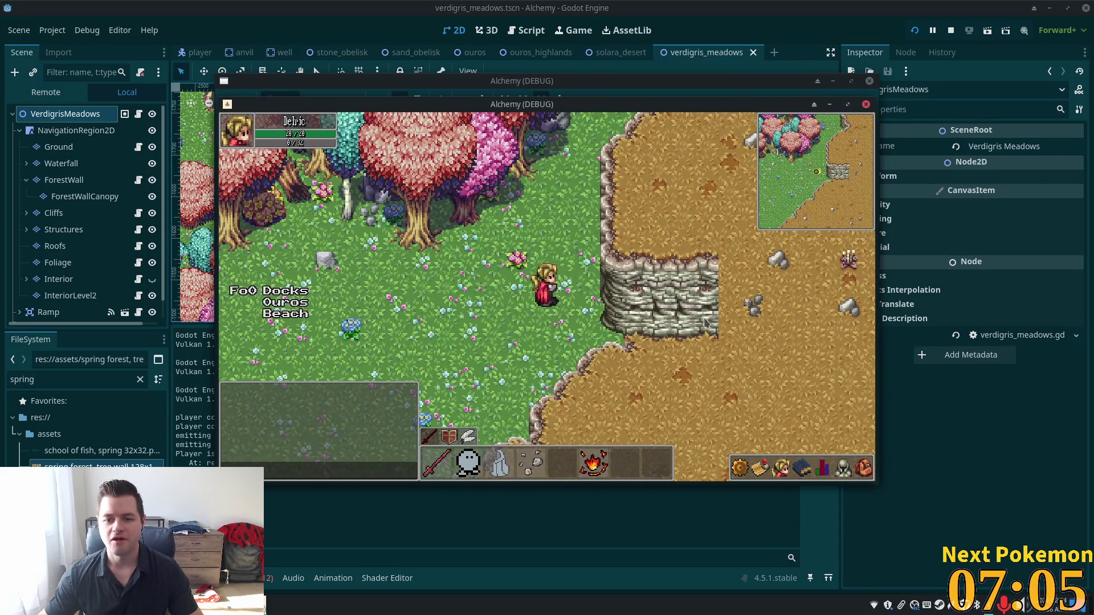
pyautogui.press('d')
pyautogui.press('d')
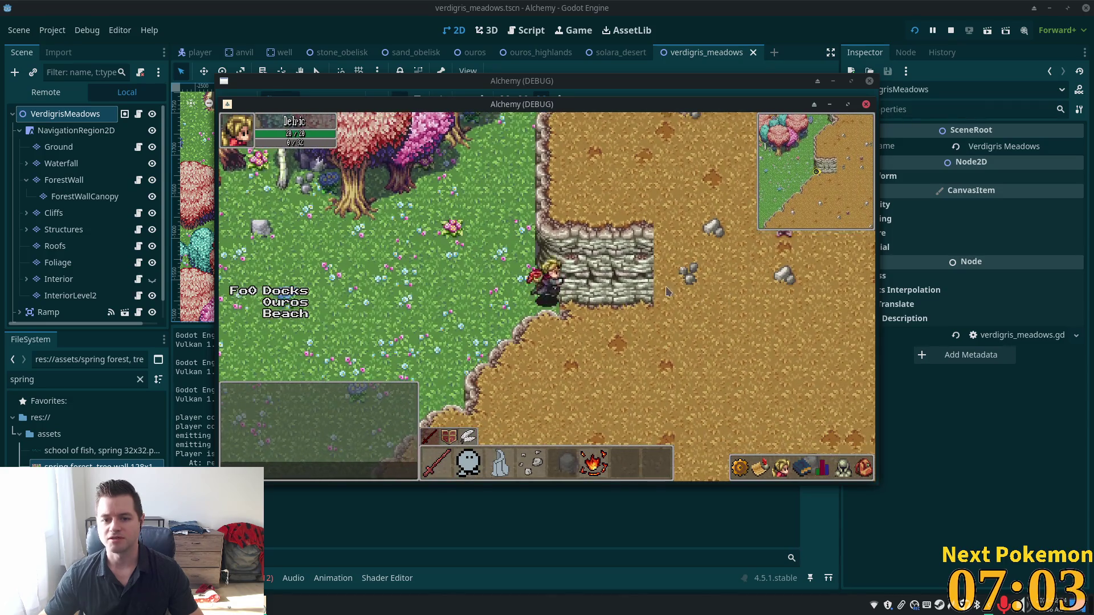
pyautogui.press('w')
pyautogui.press('d')
pyautogui.press('a')
pyautogui.press('s')
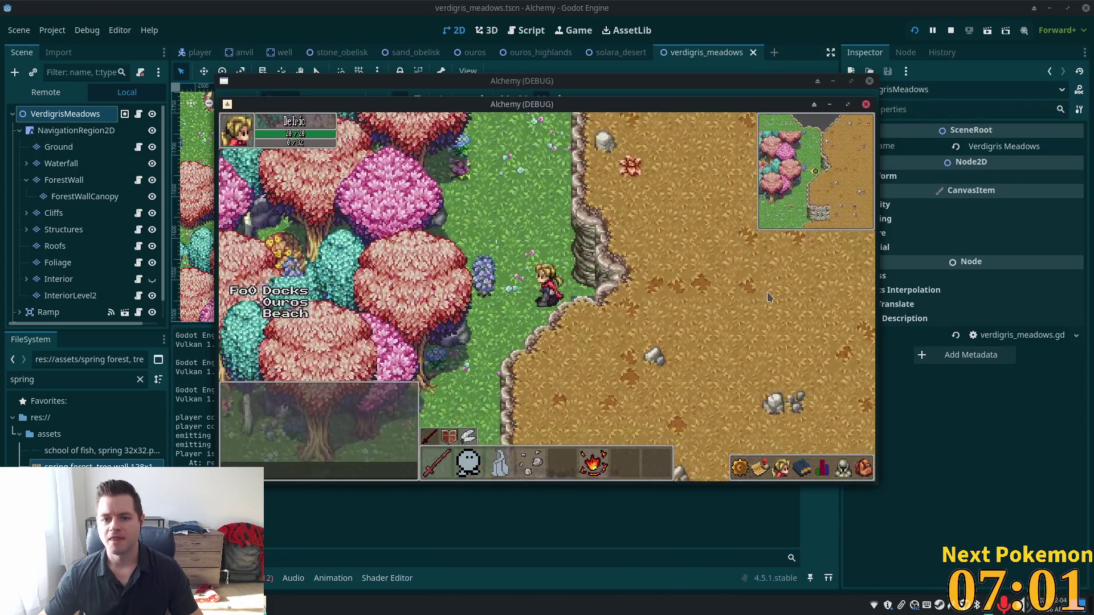
pyautogui.press('s')
pyautogui.press('a')
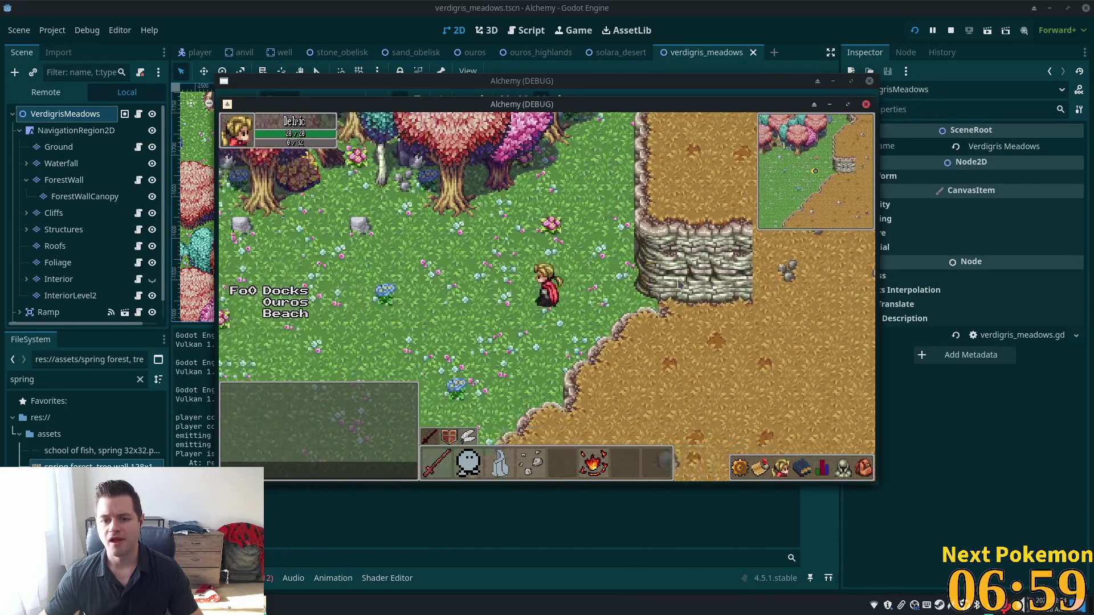
pyautogui.press('d')
pyautogui.press('a')
pyautogui.press('s')
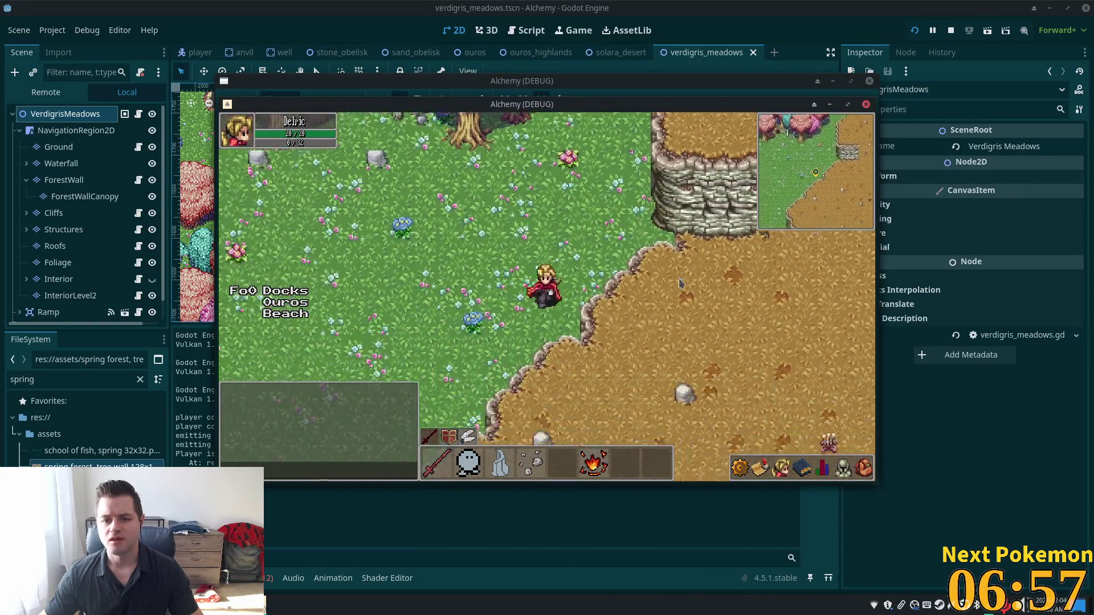
pyautogui.press('a')
pyautogui.press('s')
# Step: Walk southwest past the cliff edge, through the canyon and back into Verdigris Meadows
pyautogui.press('s')
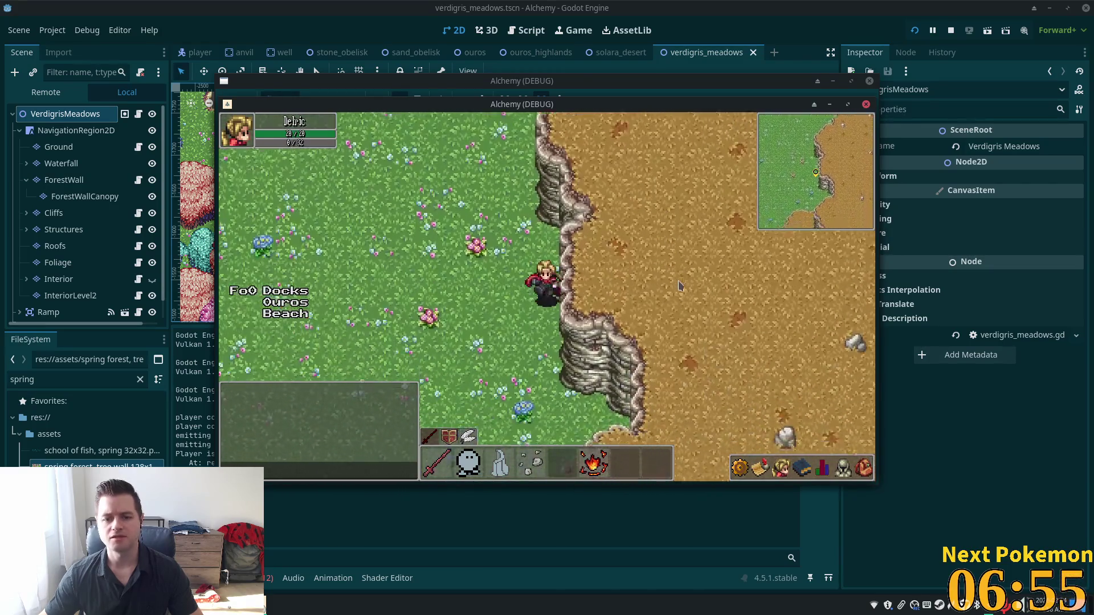
pyautogui.press('w')
pyautogui.press('a')
pyautogui.press('a')
pyautogui.press('s')
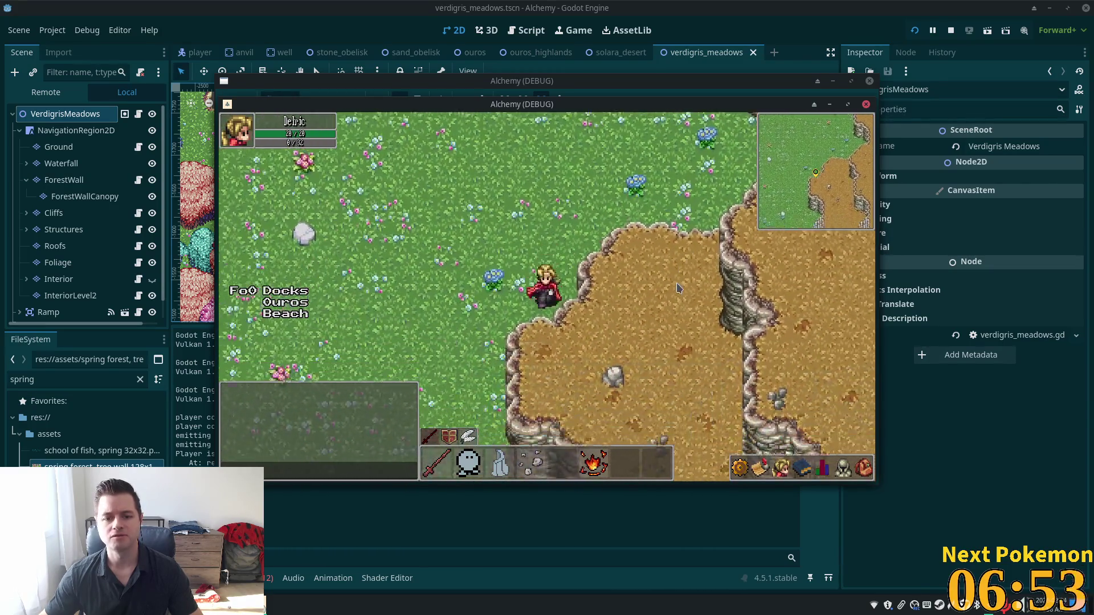
pyautogui.press('s')
pyautogui.press('a')
pyautogui.press('s')
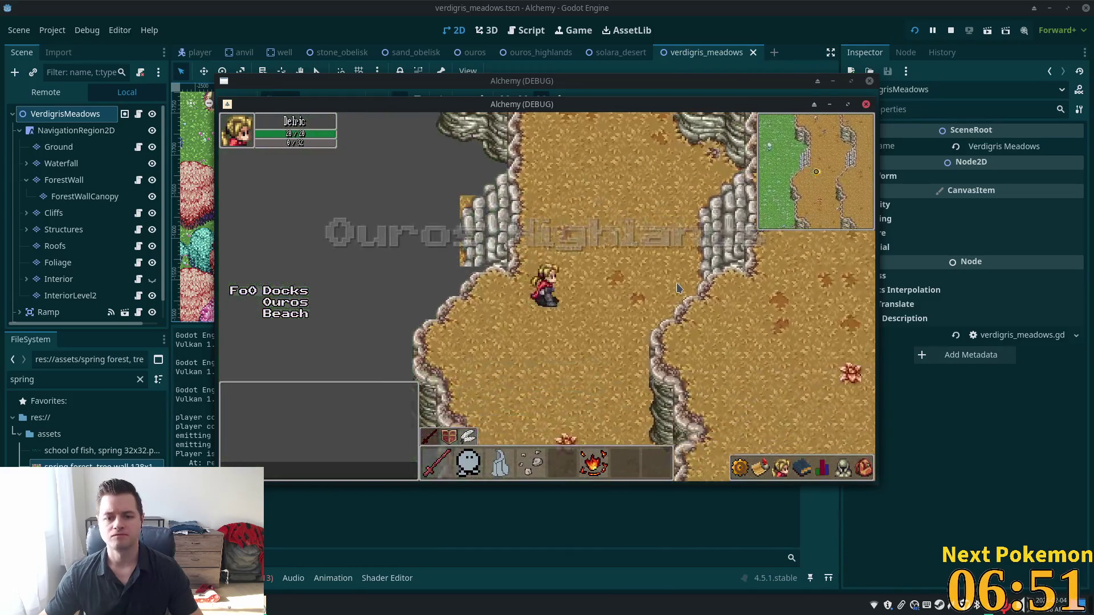
pyautogui.press('a')
pyautogui.press('w')
pyautogui.press('a')
pyautogui.press('w')
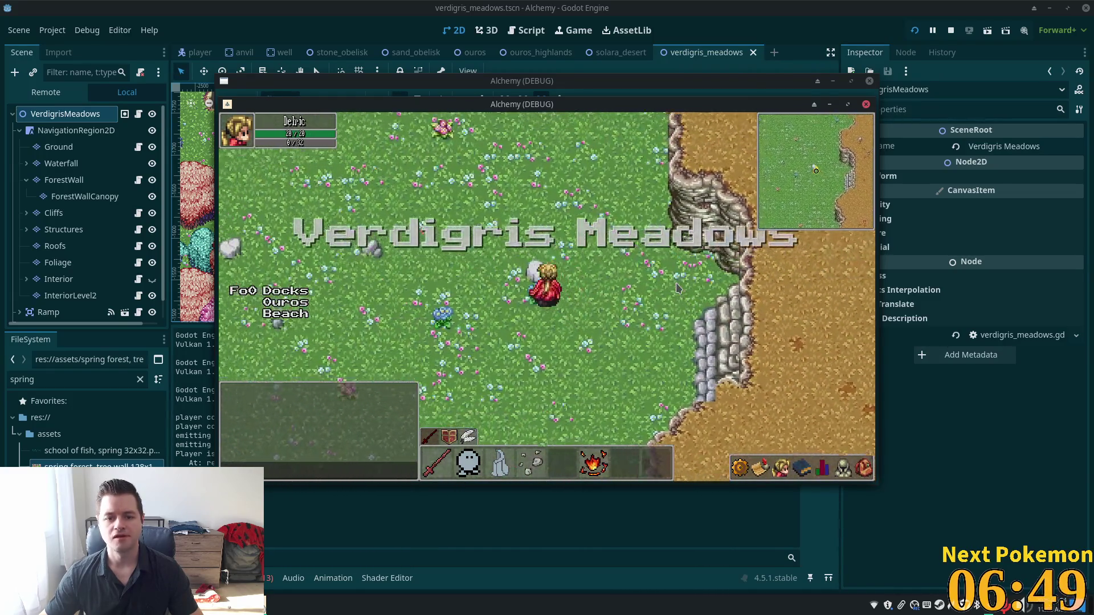
pyautogui.press('a')
pyautogui.press('d')
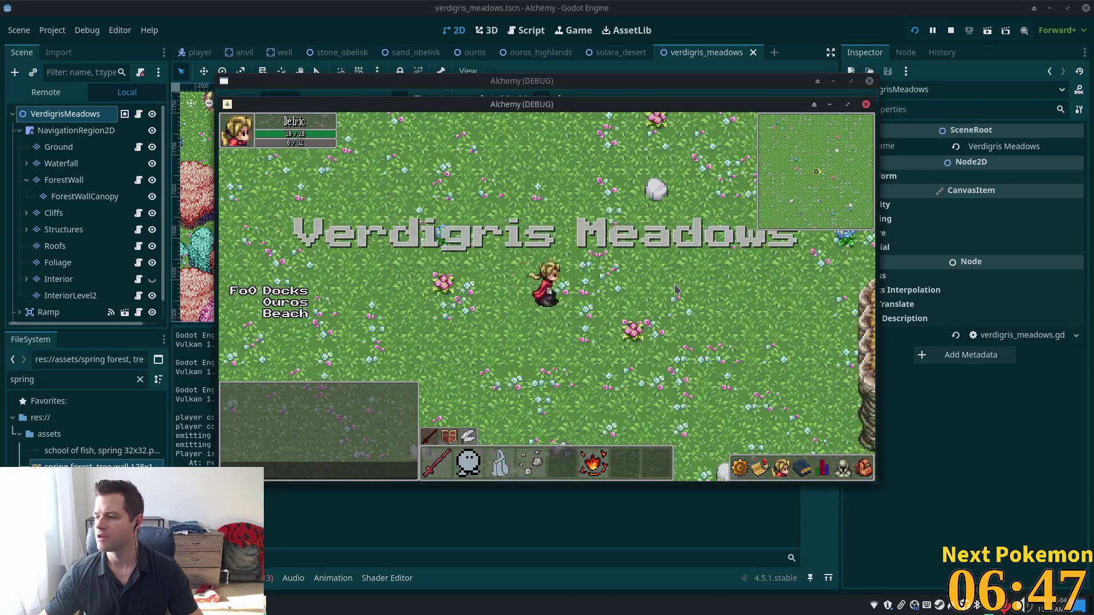
pyautogui.press('d')
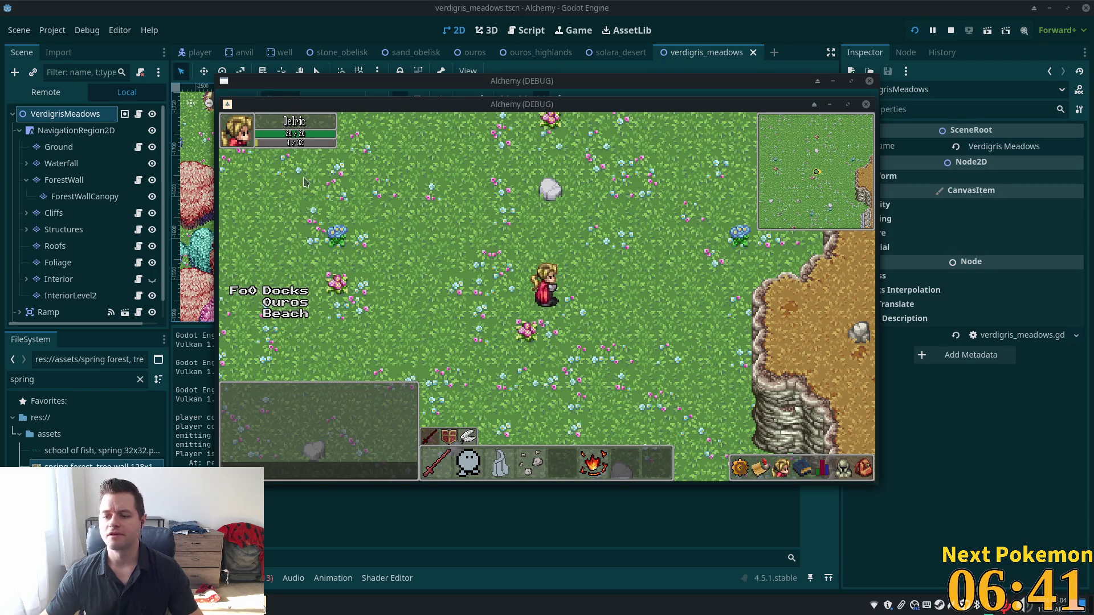
# Step: Walk around the dirt cliffs, then stop the running game with F8
pyautogui.press('Up')
pyautogui.press('Right')
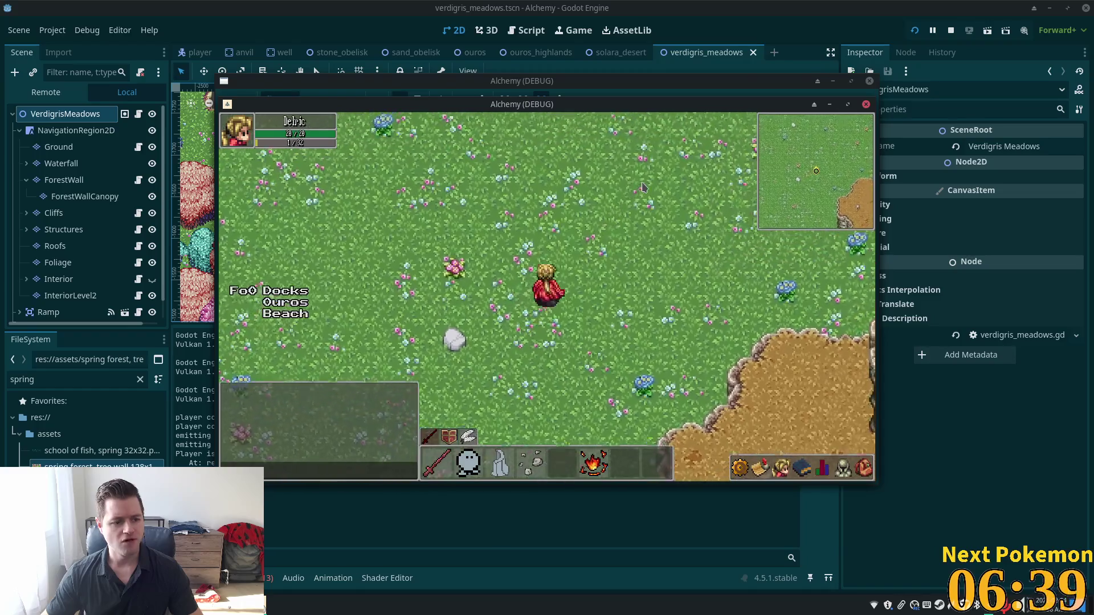
pyautogui.press('Down')
pyautogui.press('Right')
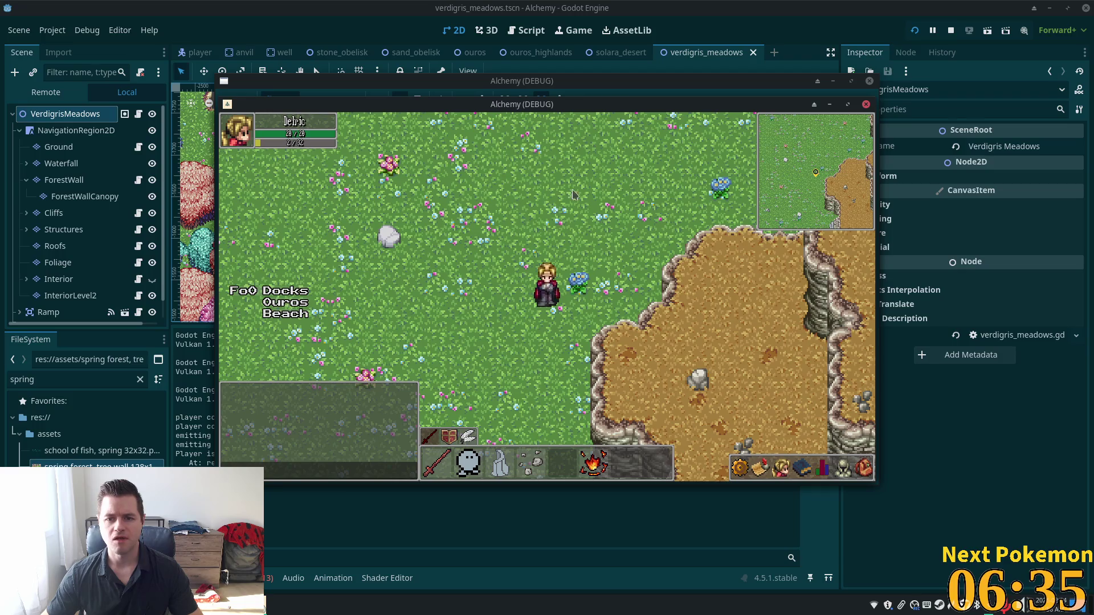
pyautogui.press('Up')
pyautogui.press('Right')
pyautogui.press('F8')
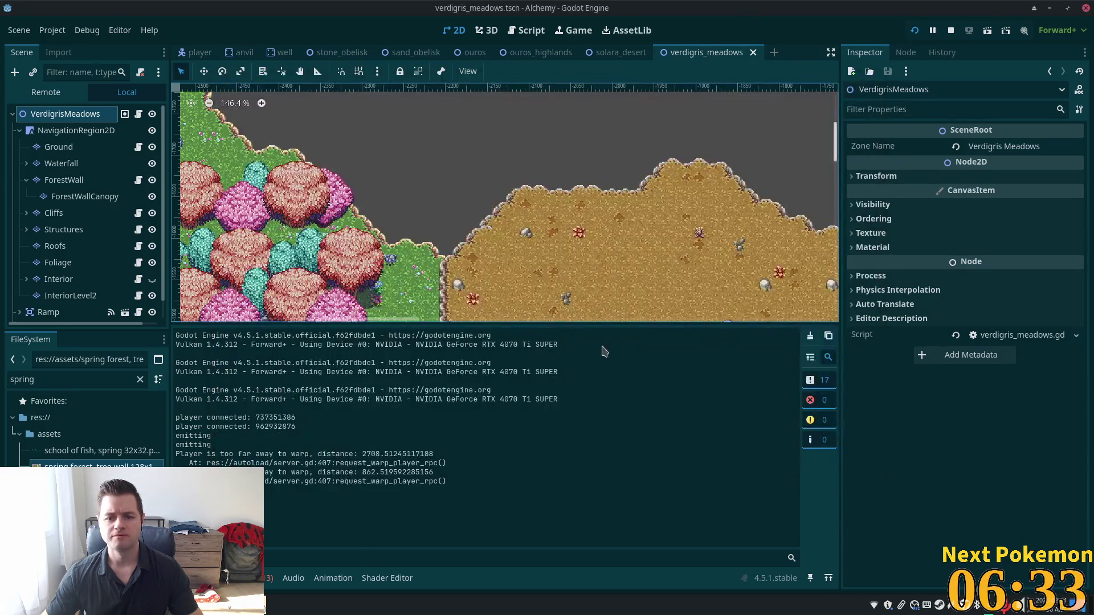
# Step: Select the Ground tile map node and switch its editor to the ForestWall layer
pyautogui.scroll(-3, 379, 208)
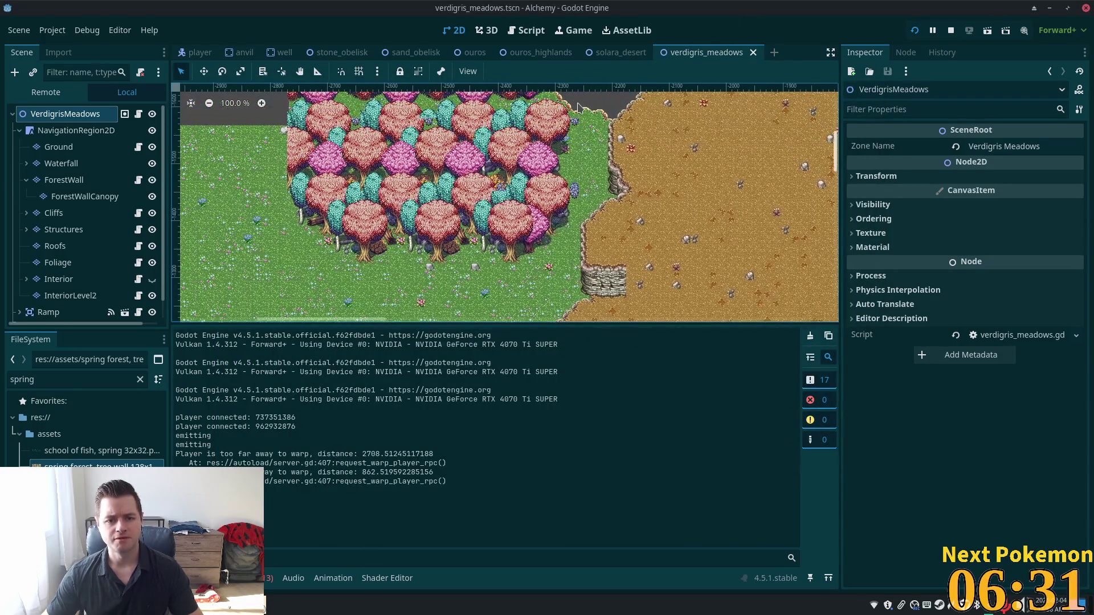
pyautogui.scroll(4, 527, 199)
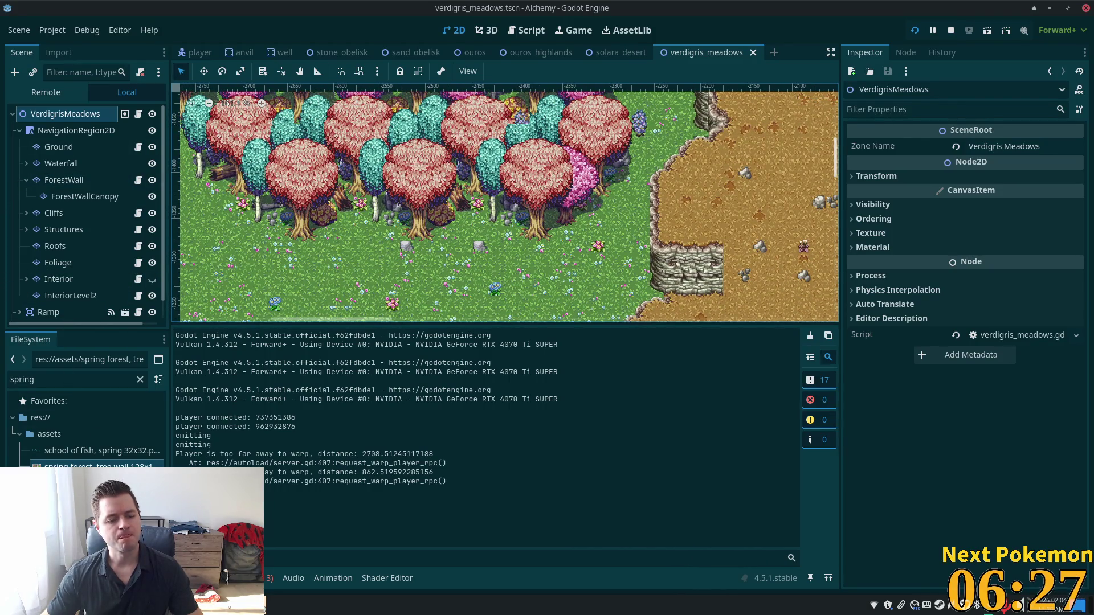
pyautogui.click(63, 147)
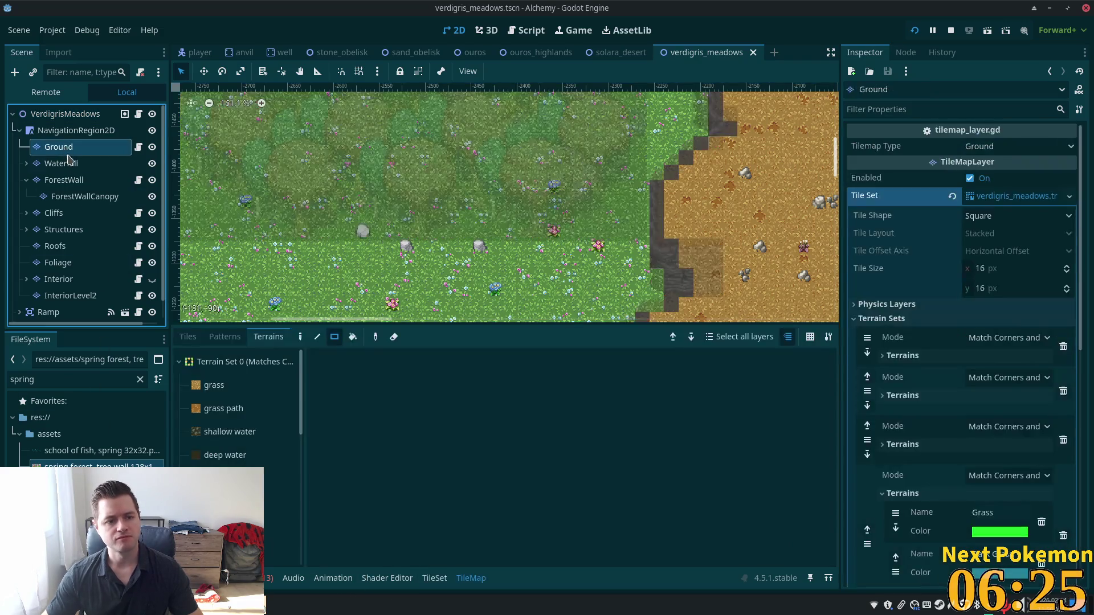
pyautogui.click(72, 180)
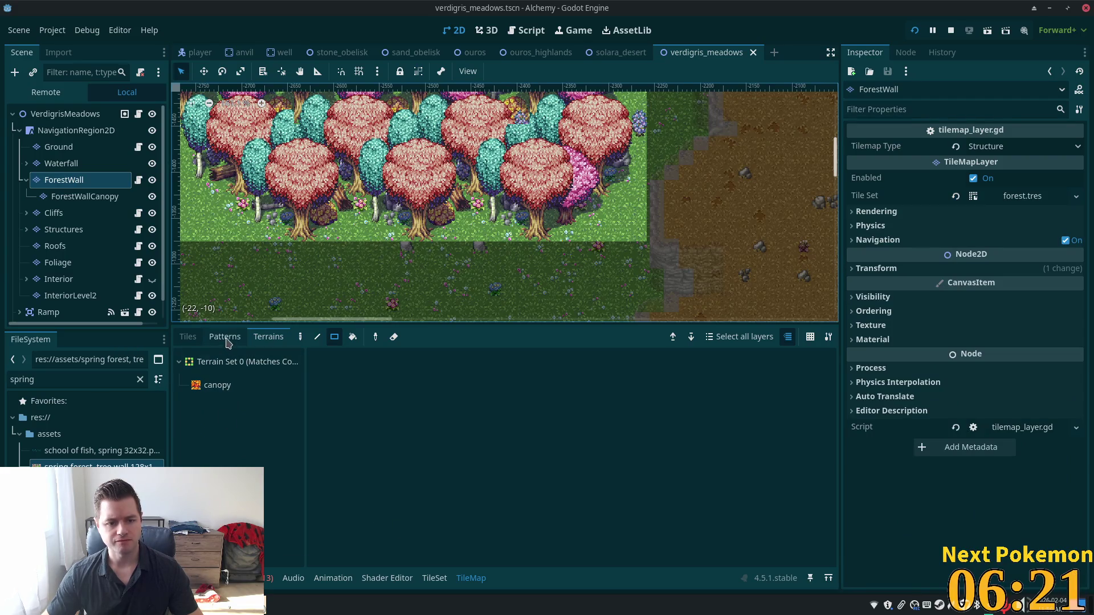
# Step: Show the spring forest tree-wall atlas (source ID 2) in the TileSet panel with Select enabled
pyautogui.click(199, 338)
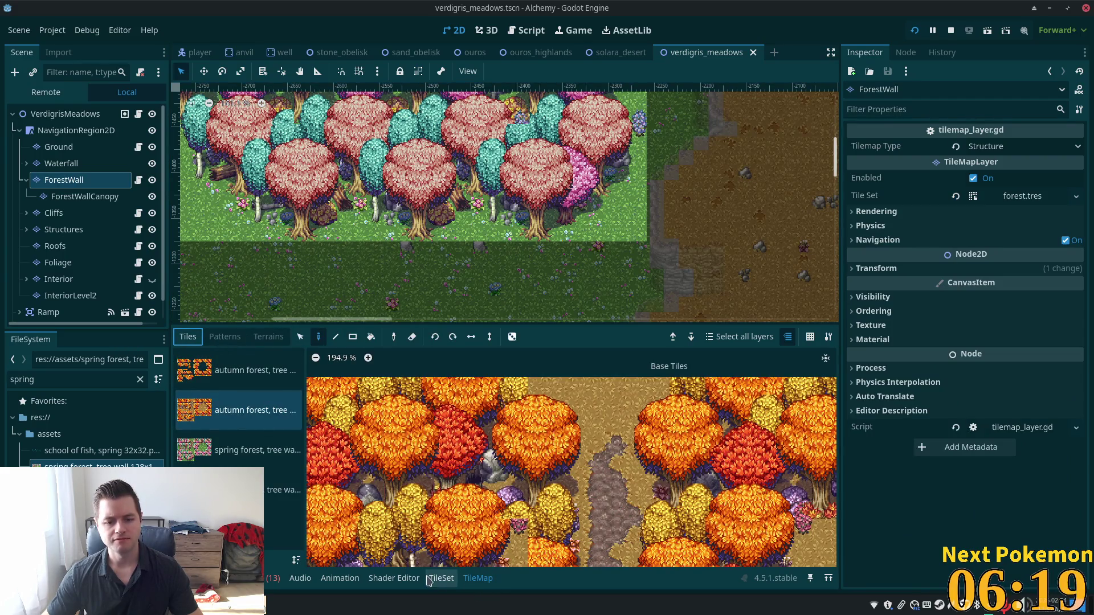
pyautogui.click(431, 577)
pyautogui.click(217, 459)
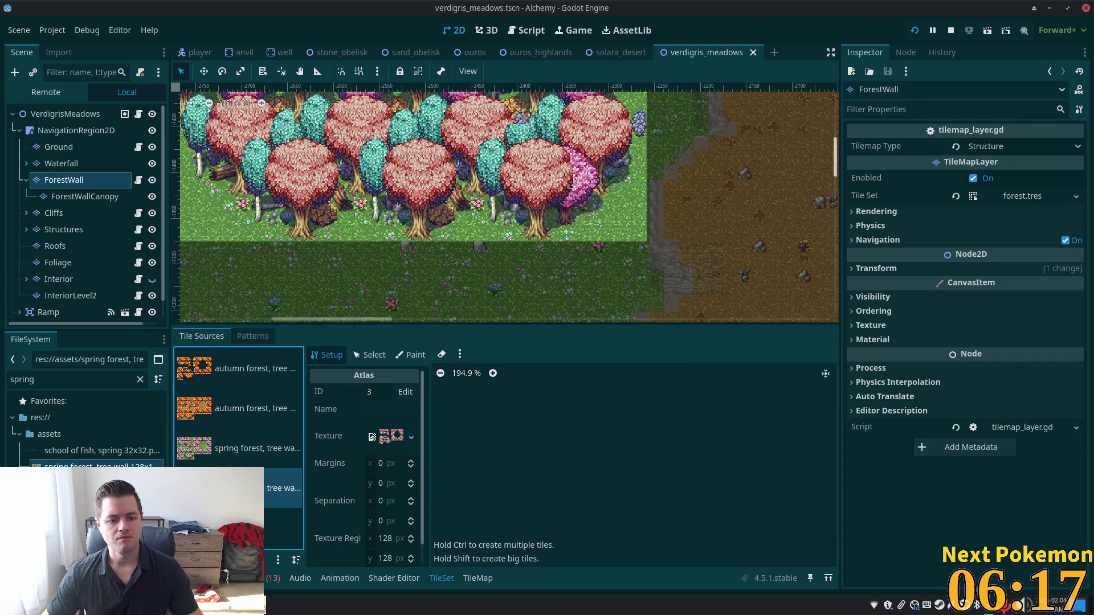
pyautogui.scroll(-3, 567, 477)
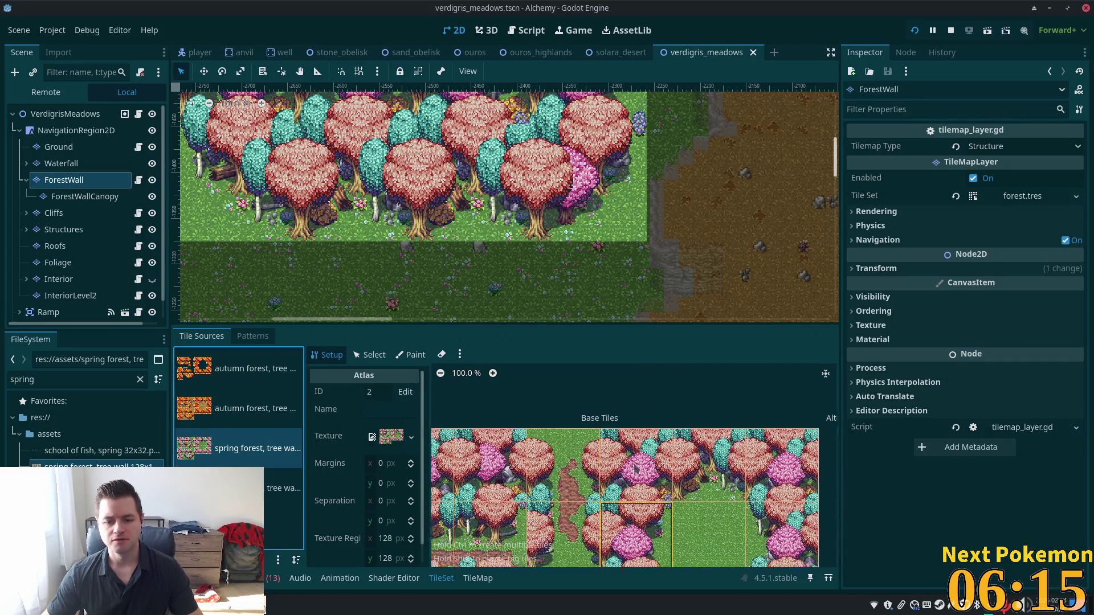
pyautogui.moveTo(572, 405); pyautogui.dragTo(550, 442)
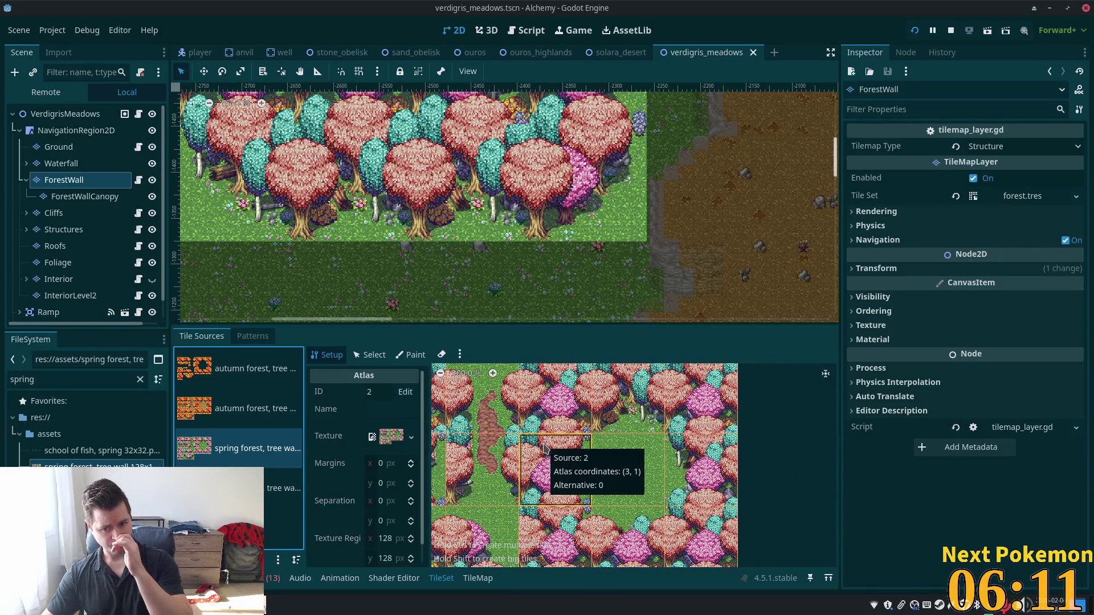
pyautogui.moveTo(545, 449); pyautogui.dragTo(751, 417)
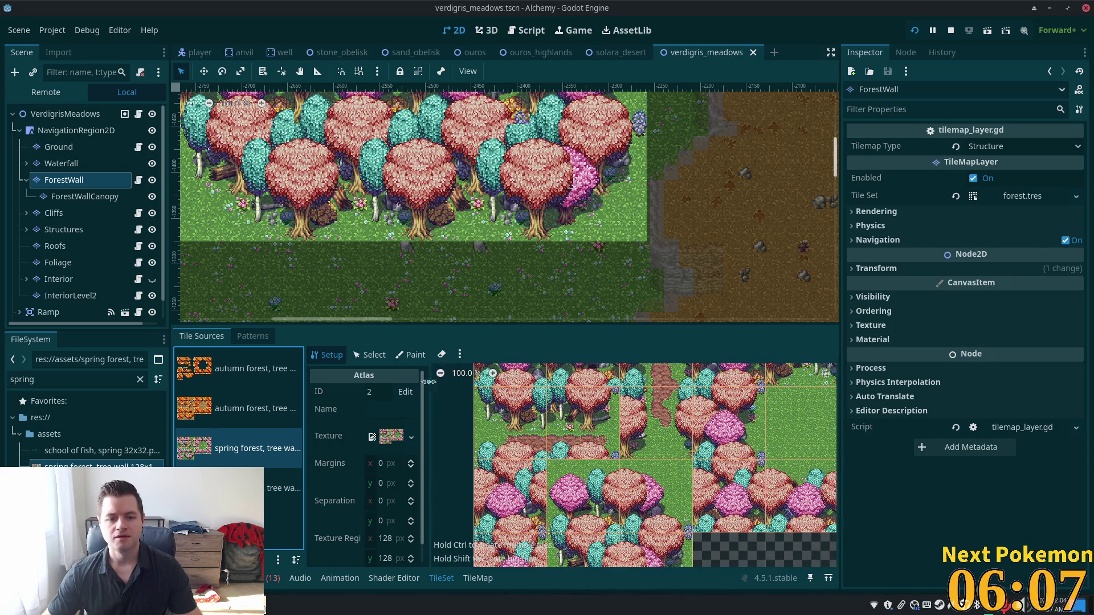
pyautogui.click(376, 356)
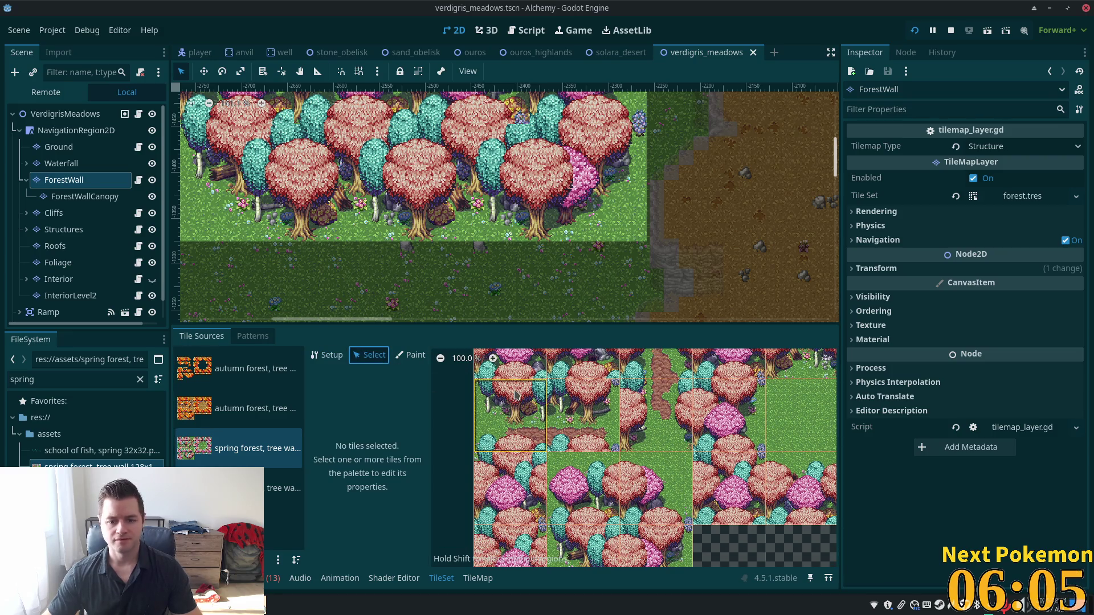
# Step: Select the spring forest atlas tile at coordinates (1, 3) to show its properties
pyautogui.click(511, 398)
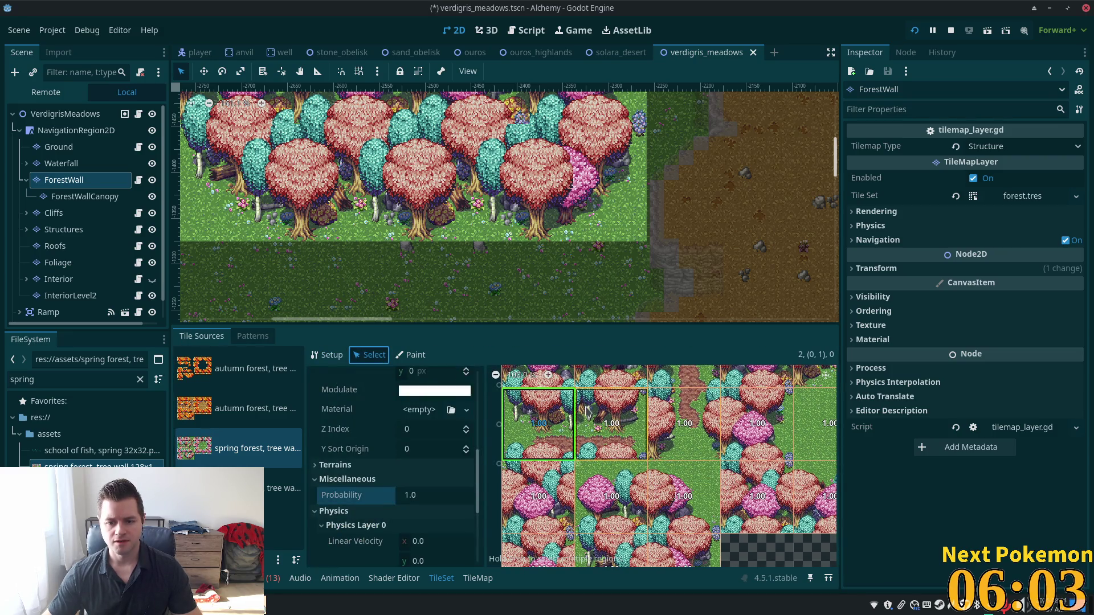
pyautogui.scroll(-3, 655, 484)
pyautogui.click(599, 475)
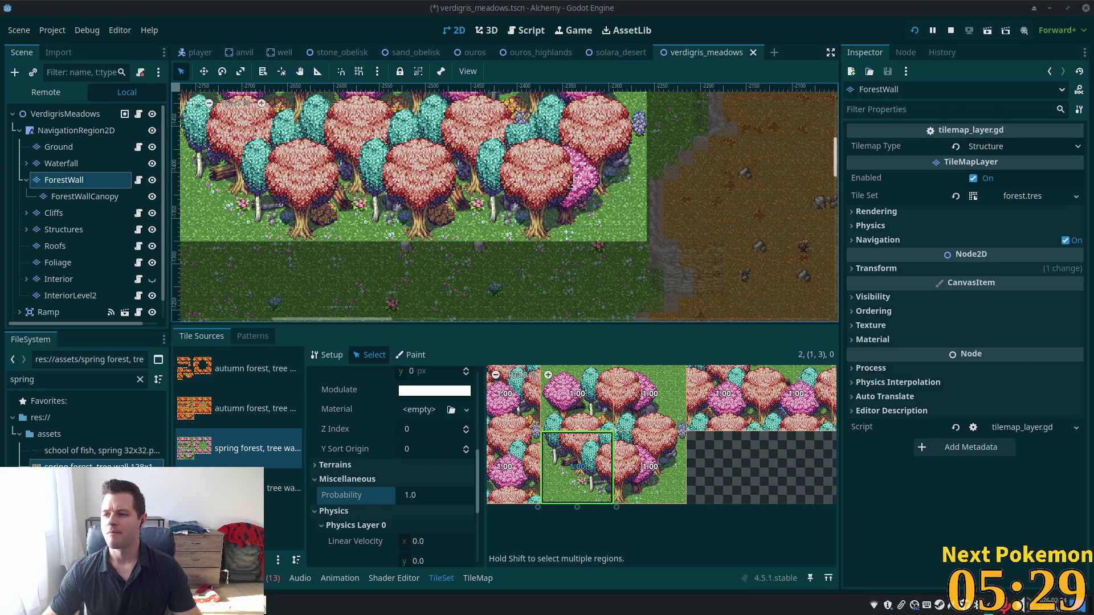
# Step: Scroll the tile properties to Physics Layer 0 and choose a polygon editing mode
pyautogui.scroll(2, 467, 227)
pyautogui.scroll(2, 553, 282)
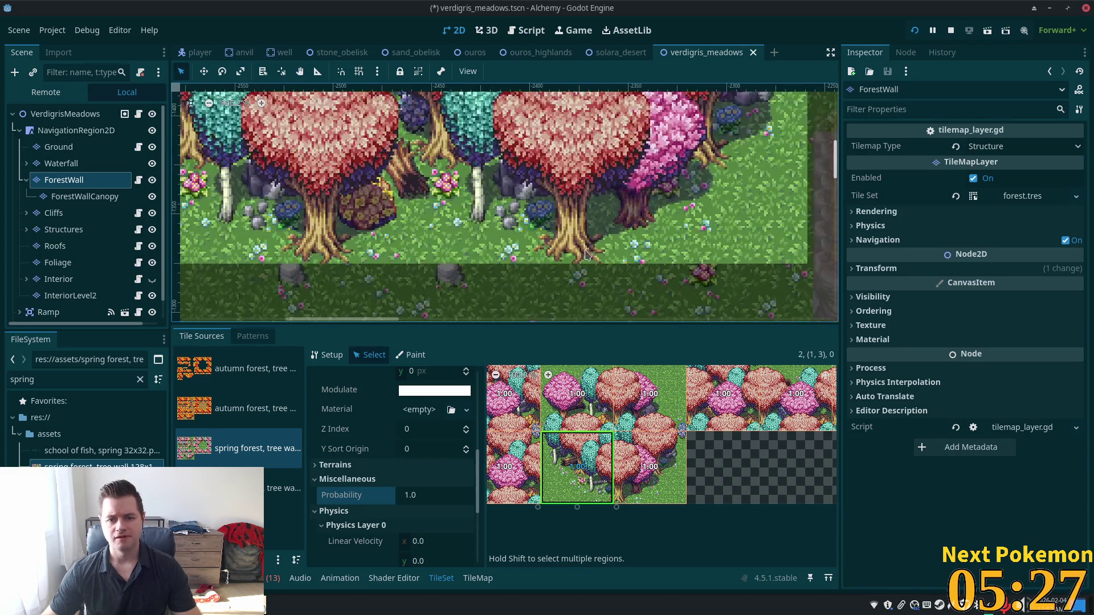
pyautogui.scroll(2, 571, 439)
pyautogui.scroll(1, 572, 439)
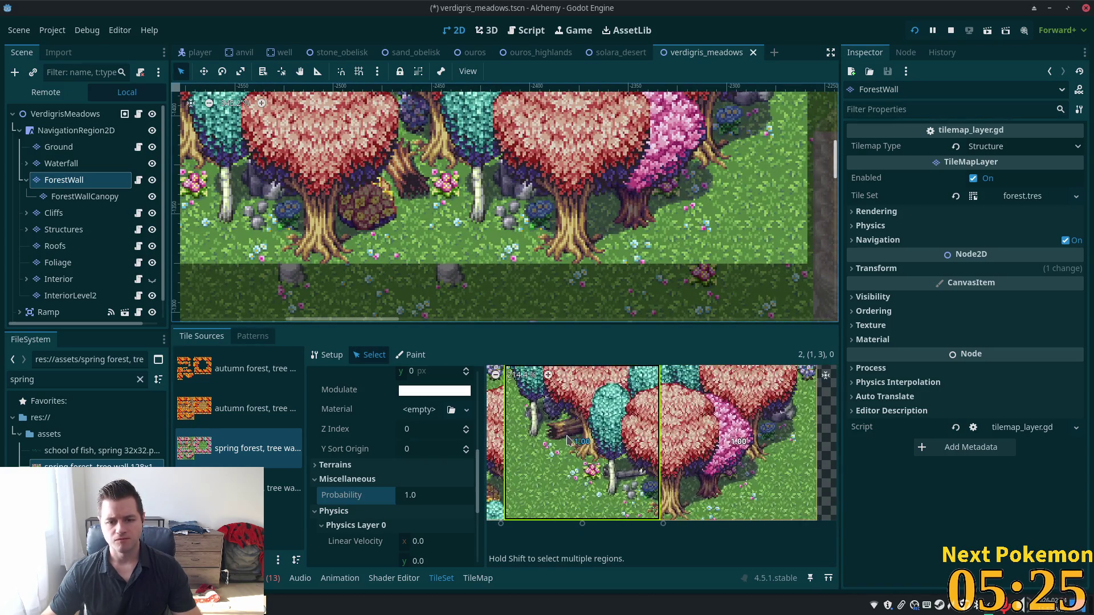
pyautogui.scroll(-5, 377, 502)
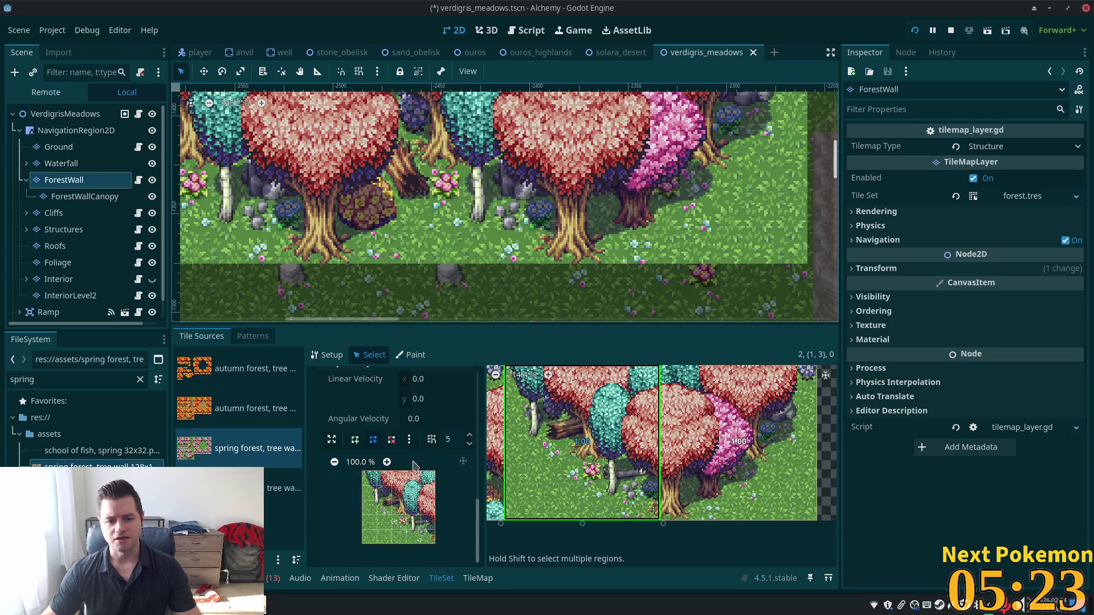
pyautogui.click(355, 439)
# Step: Set the polygon grid snap to 2, center the view and enlarge the editor
pyautogui.scroll(2, 410, 533)
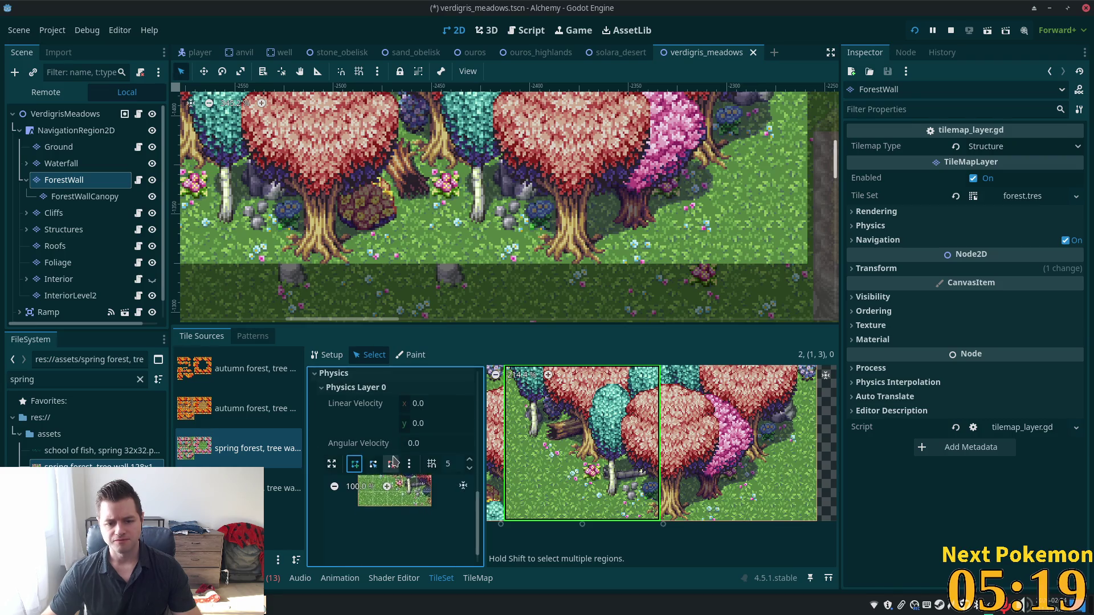
pyautogui.moveTo(408, 515); pyautogui.dragTo(420, 551)
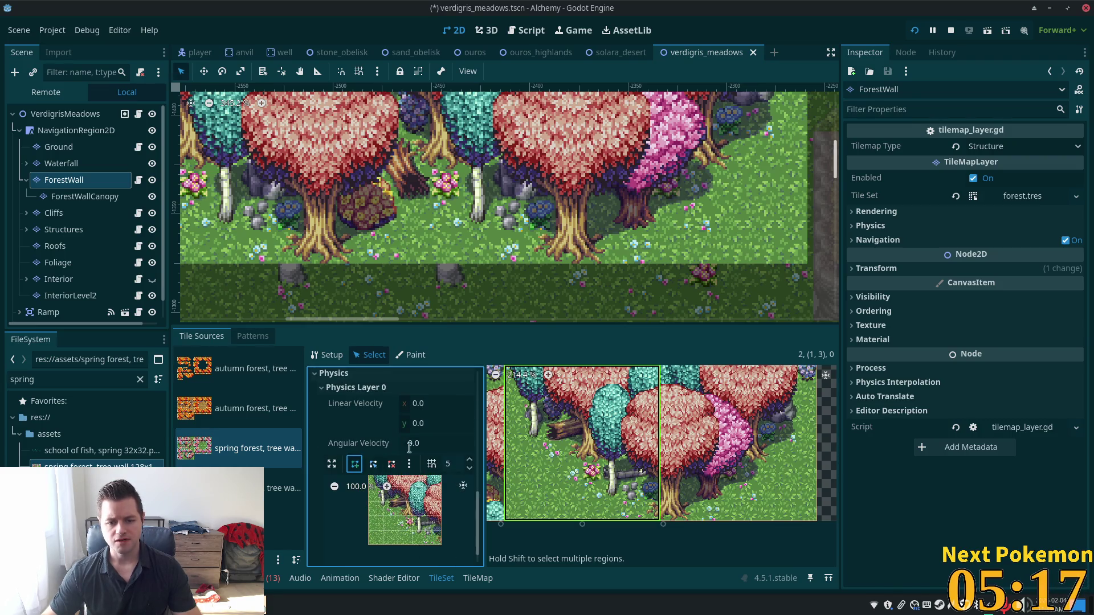
pyautogui.scroll(2, 404, 517)
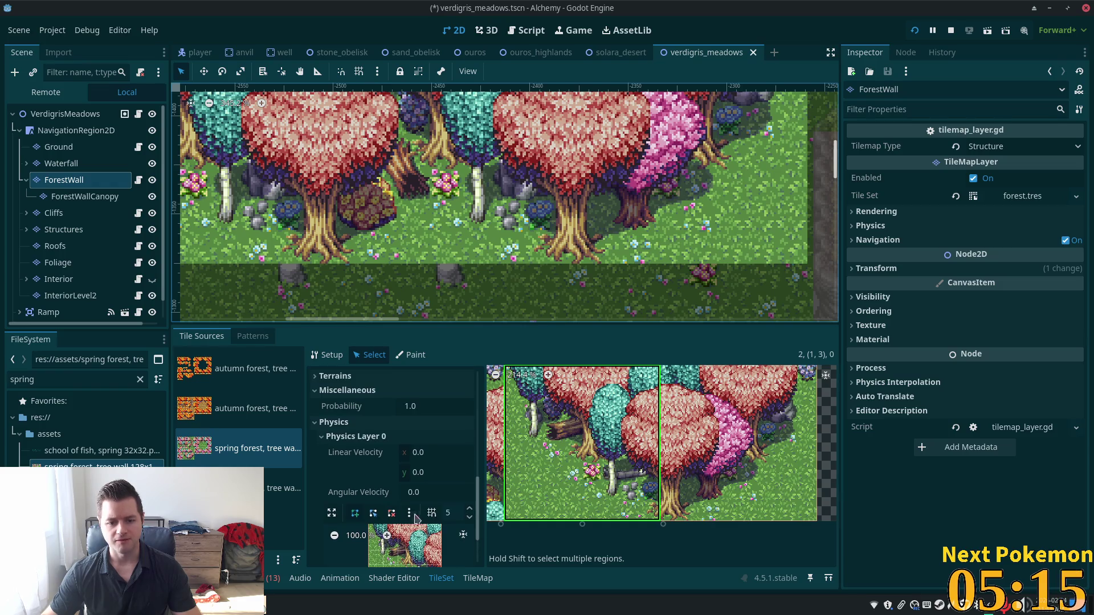
pyautogui.click(450, 513)
pyautogui.scroll(-5, 454, 464)
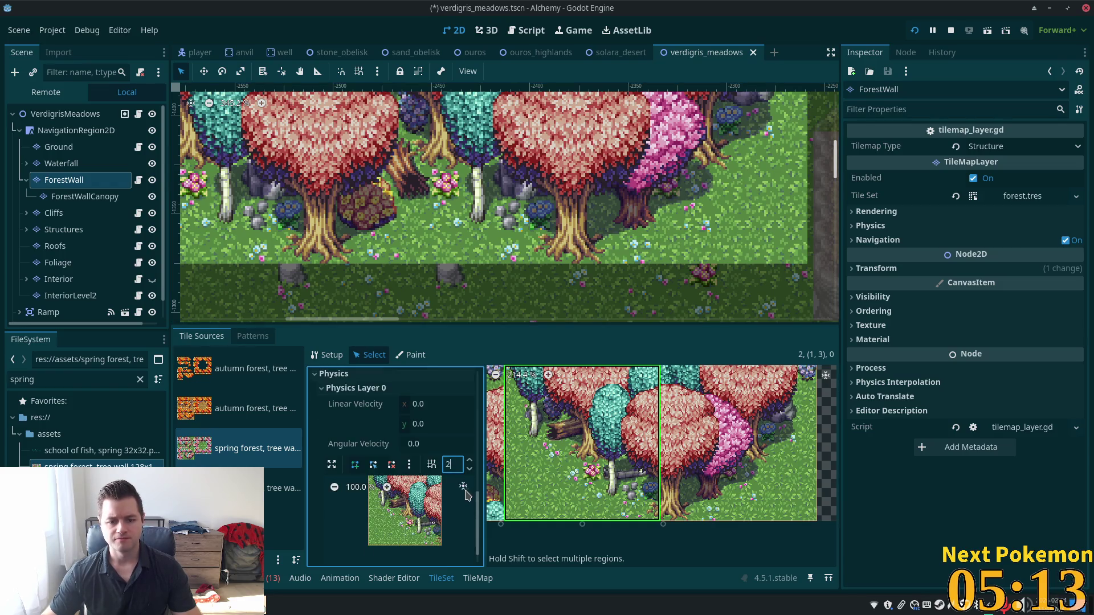
pyautogui.click(464, 486)
pyautogui.scroll(-1, 416, 498)
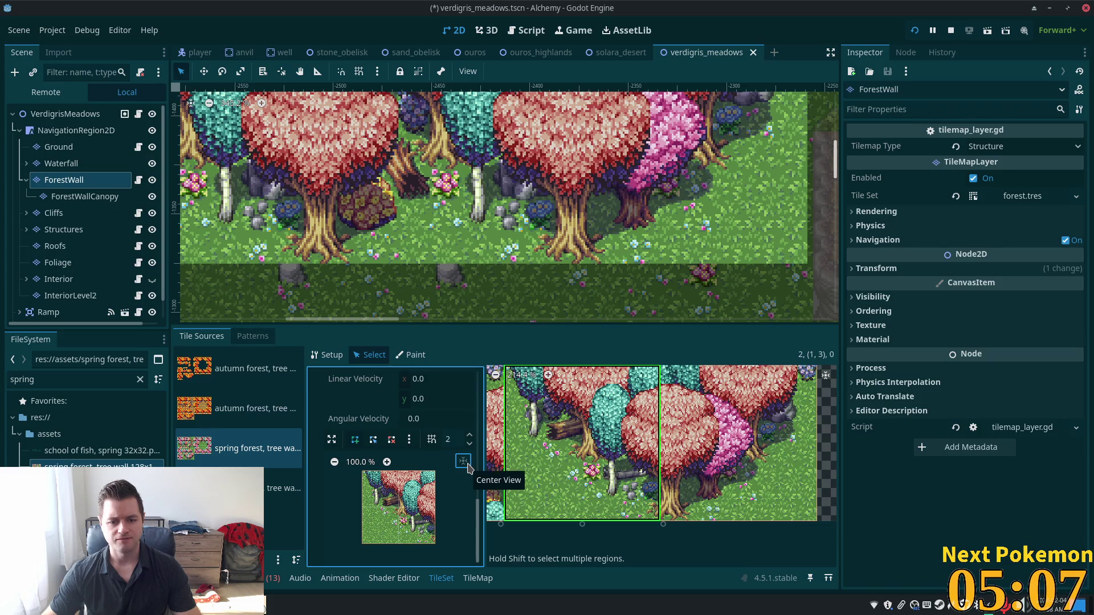
pyautogui.click(332, 440)
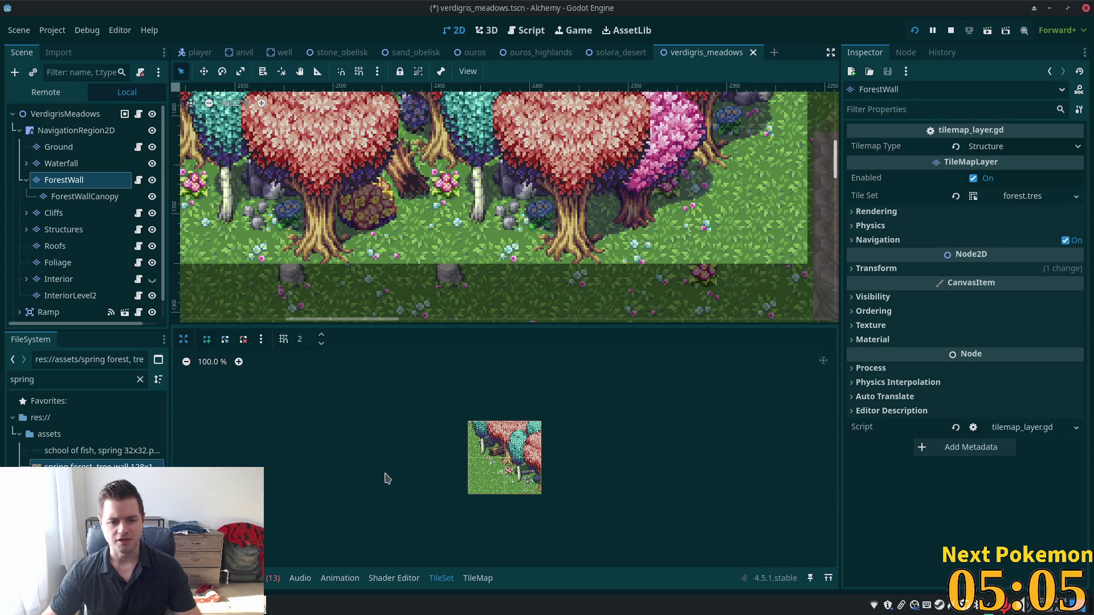
# Step: Start a new collision polygon at the tile's top-left corner with Half-Pixel Snap enabled
pyautogui.scroll(6, 565, 460)
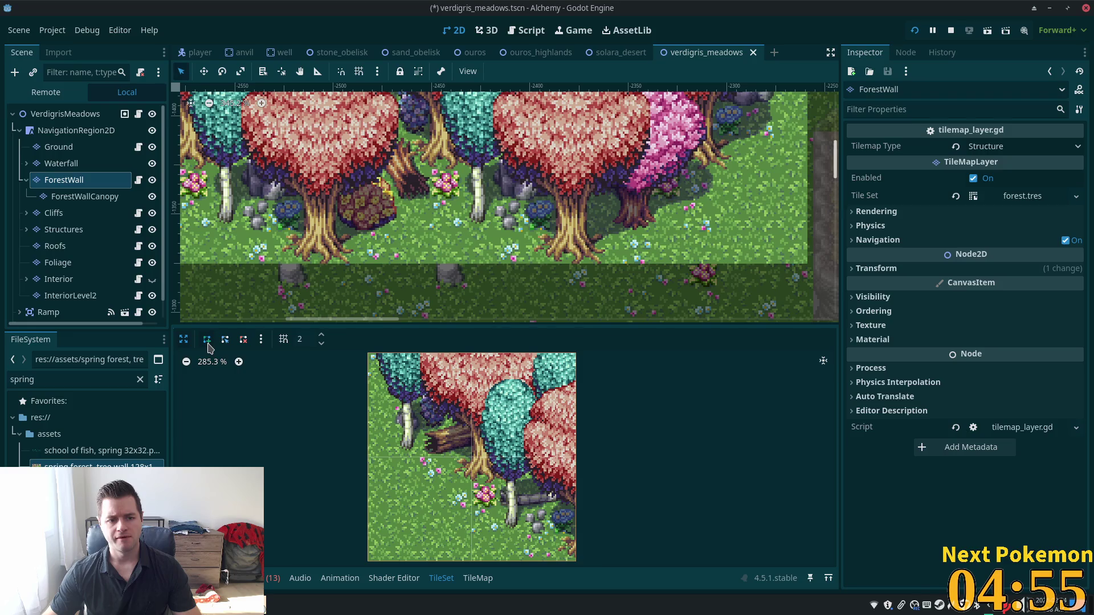
pyautogui.click(207, 342)
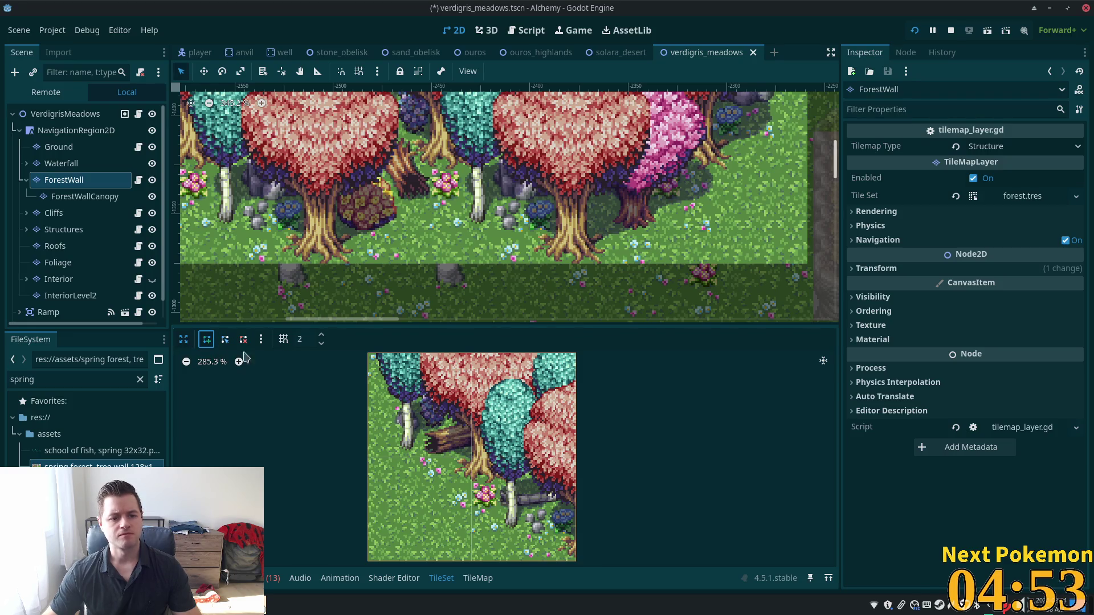
pyautogui.click(378, 357)
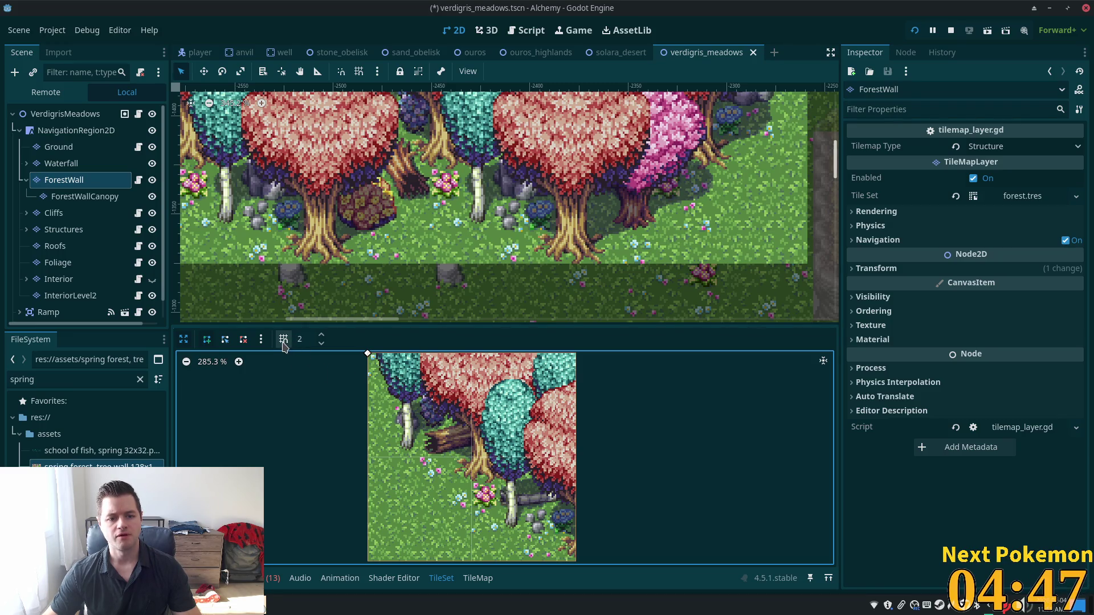
pyautogui.click(284, 340)
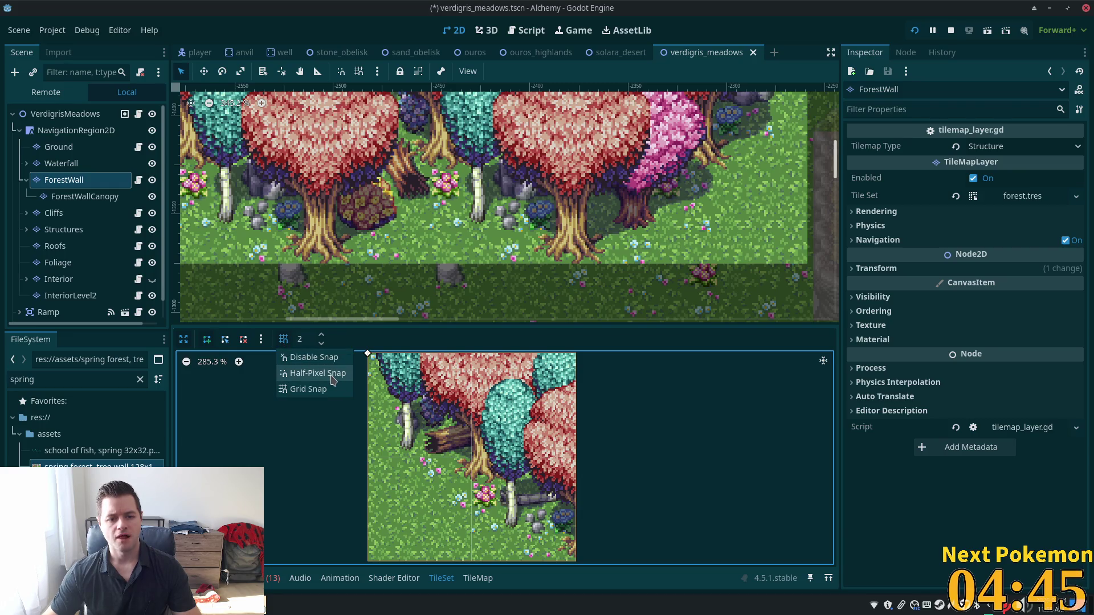
pyautogui.click(333, 373)
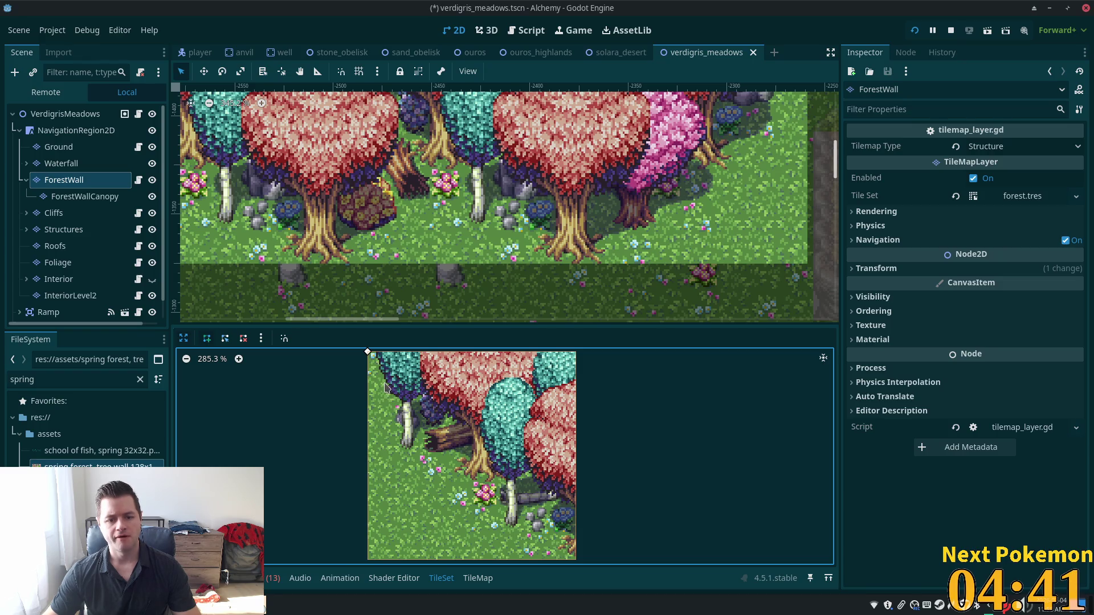
# Step: Trace points along the tree edge, log and trunk to the right corners, then close the polygon
pyautogui.click(392, 396)
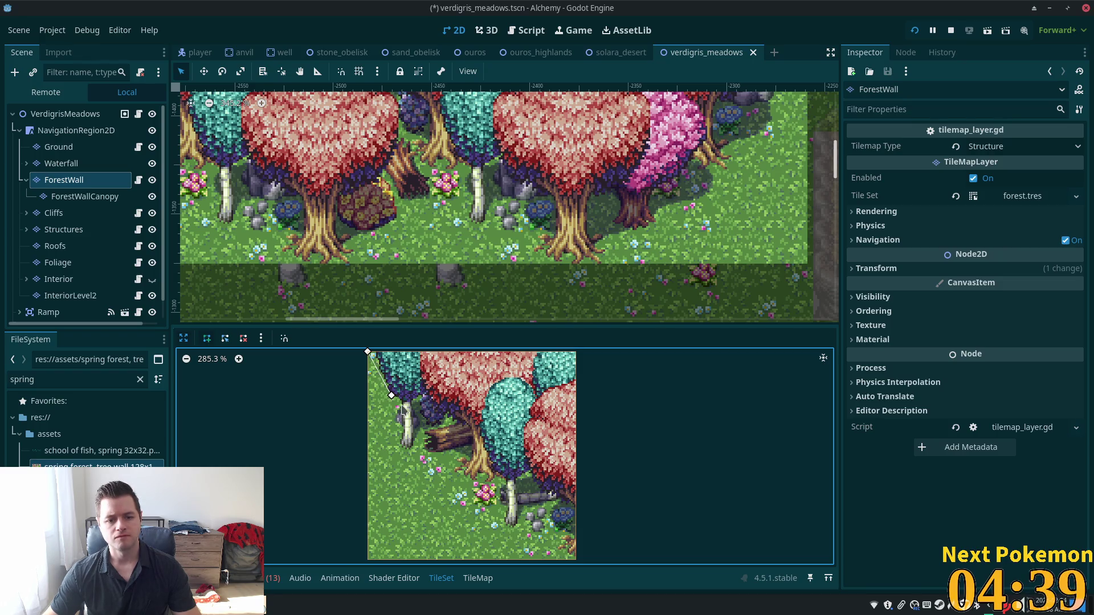
pyautogui.click(401, 404)
pyautogui.click(400, 443)
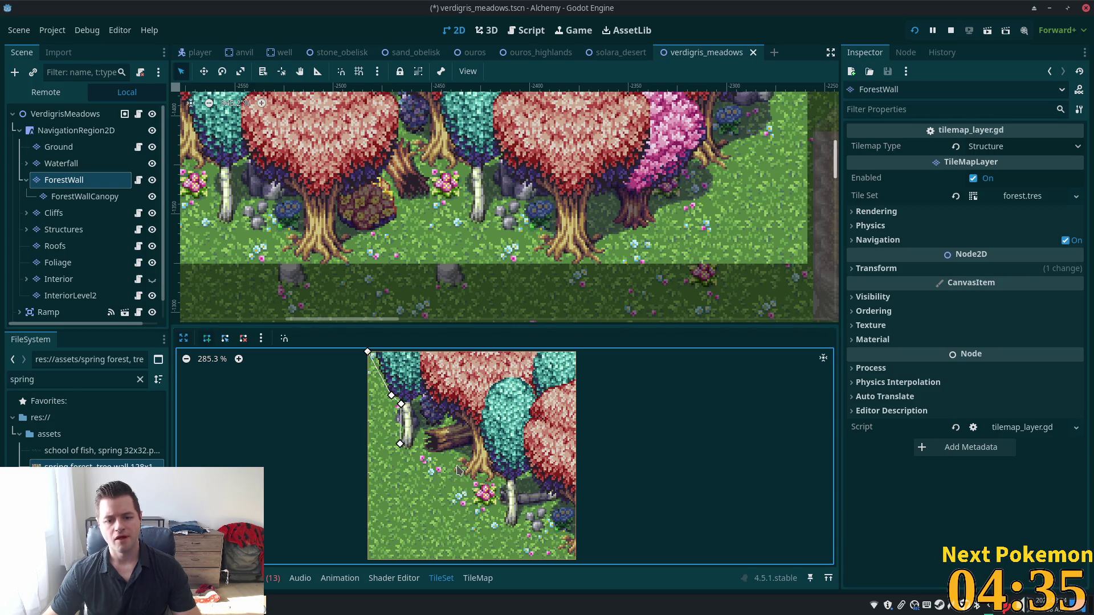
pyautogui.click(440, 456)
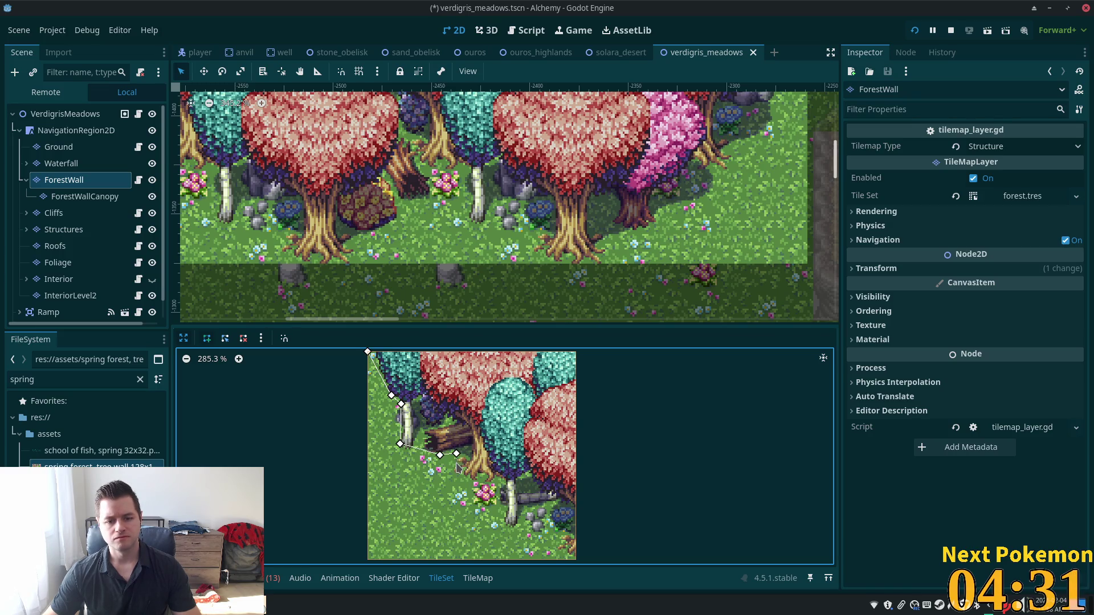
pyautogui.click(456, 474)
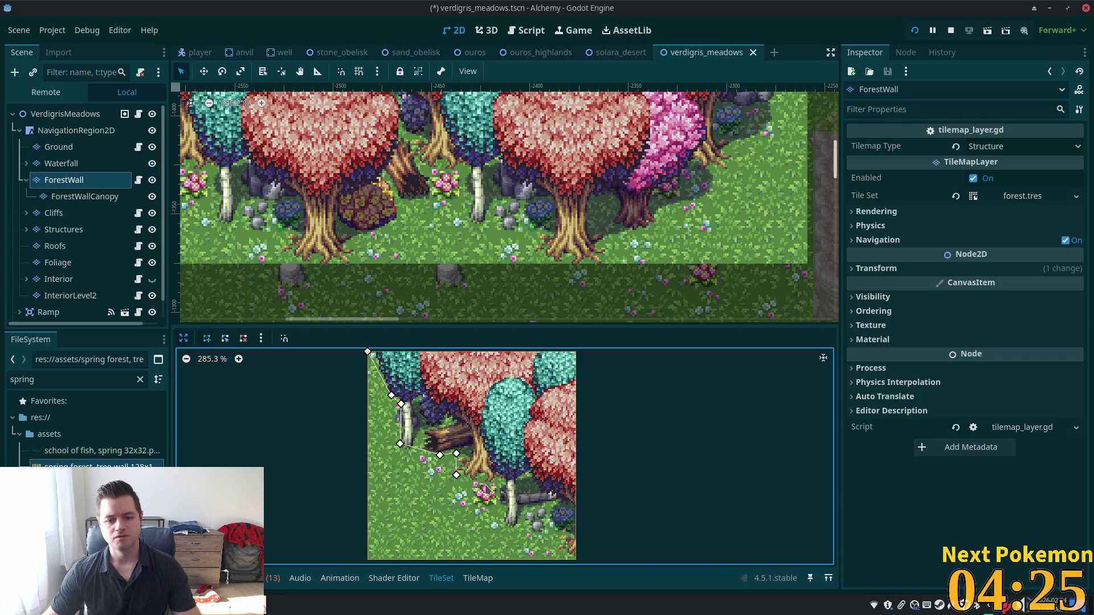
pyautogui.click(495, 491)
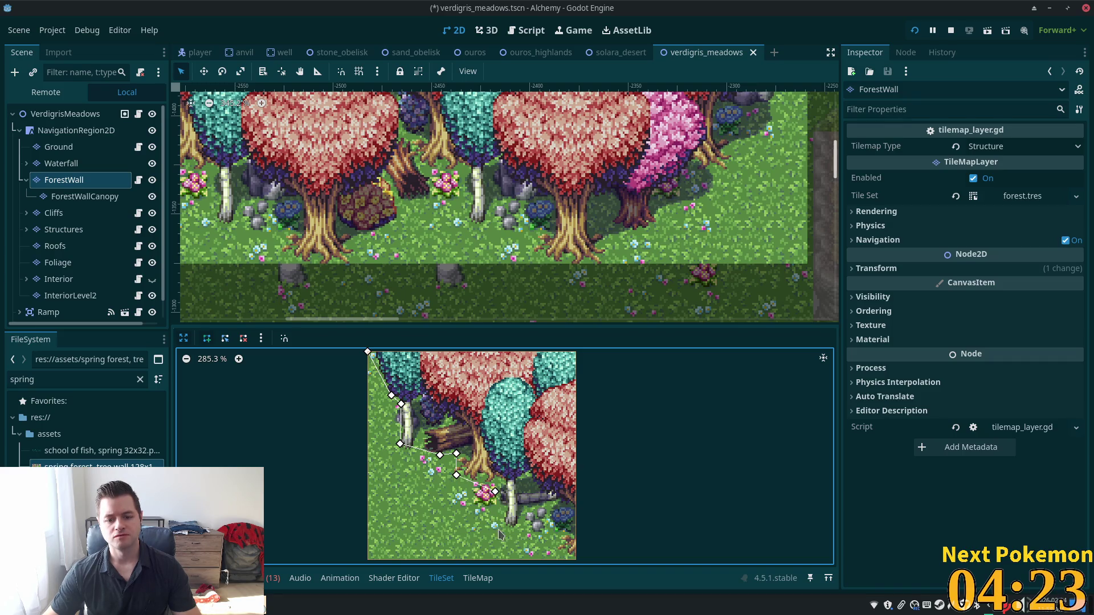
pyautogui.moveTo(535, 535)
pyautogui.mouseDown()
pyautogui.moveTo(565, 538)
pyautogui.moveTo(523, 534)
pyautogui.mouseUp()
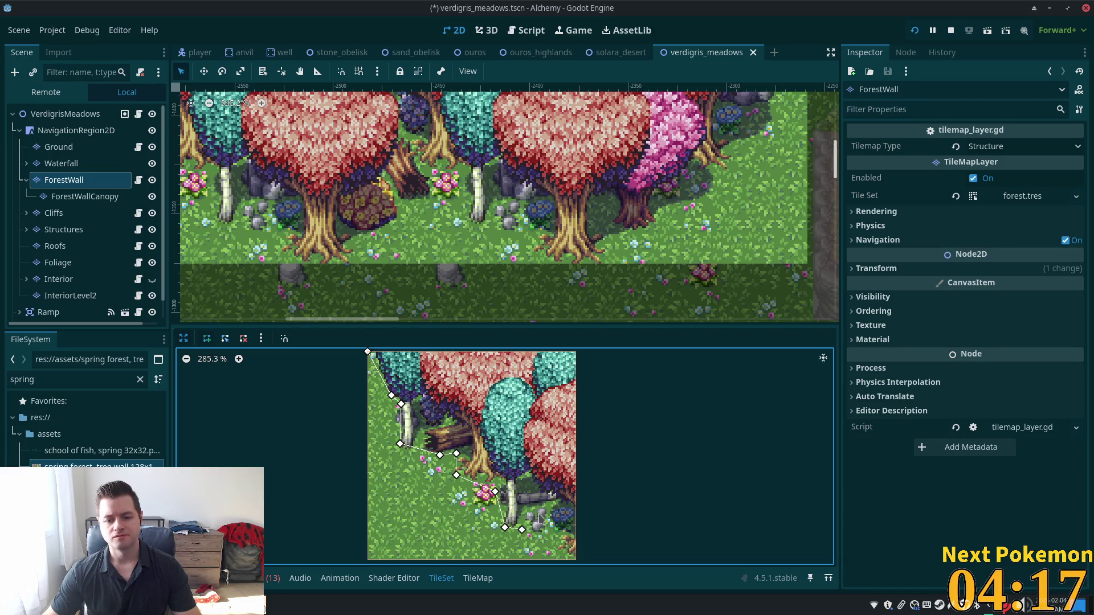
pyautogui.click(559, 534)
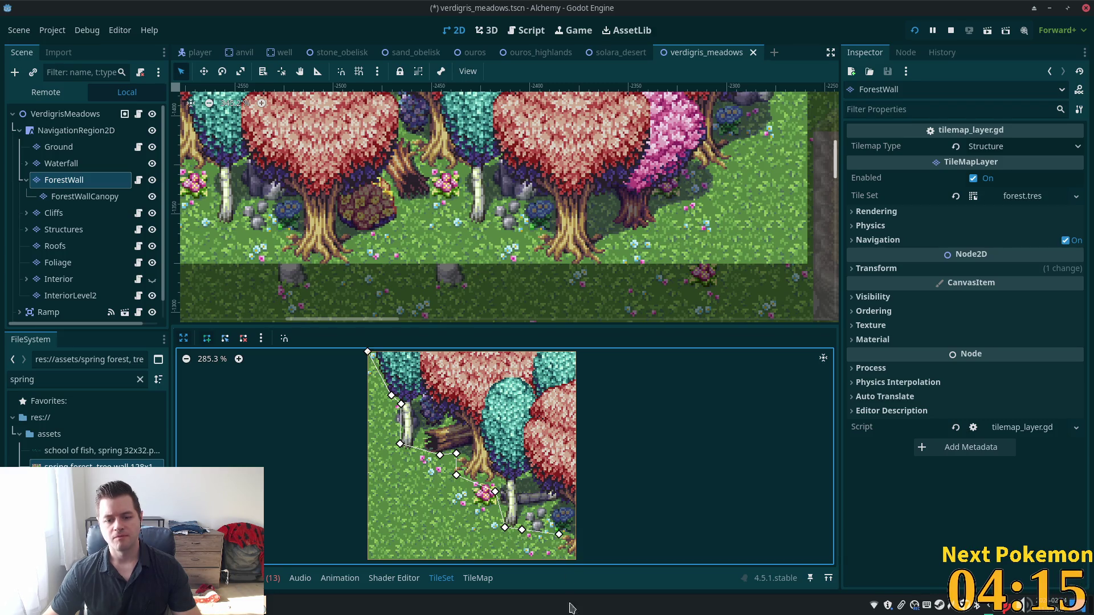
pyautogui.click(576, 560)
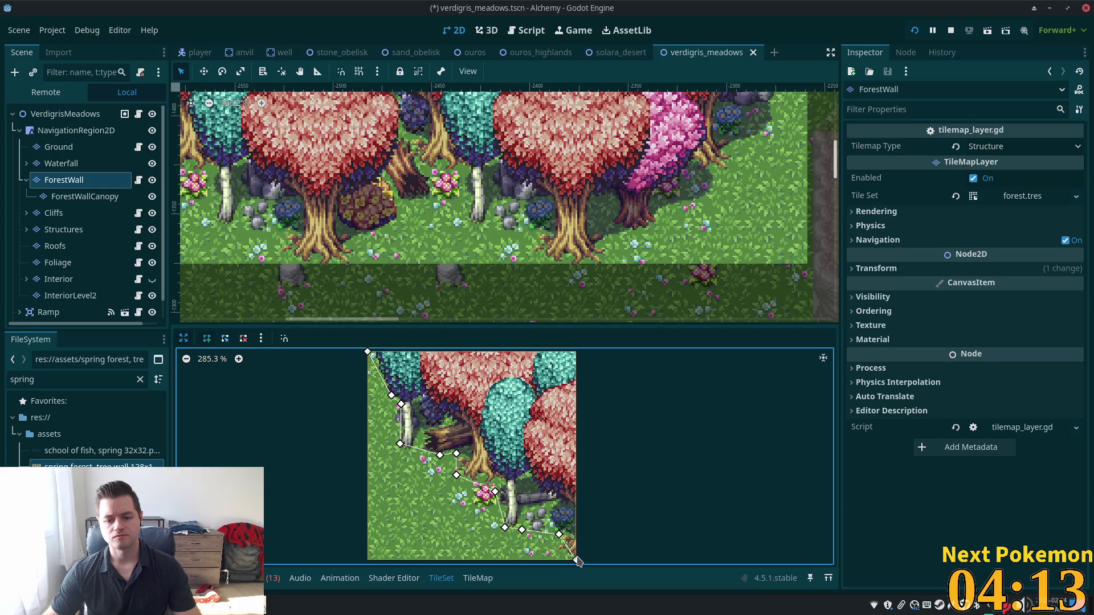
pyautogui.click(576, 351)
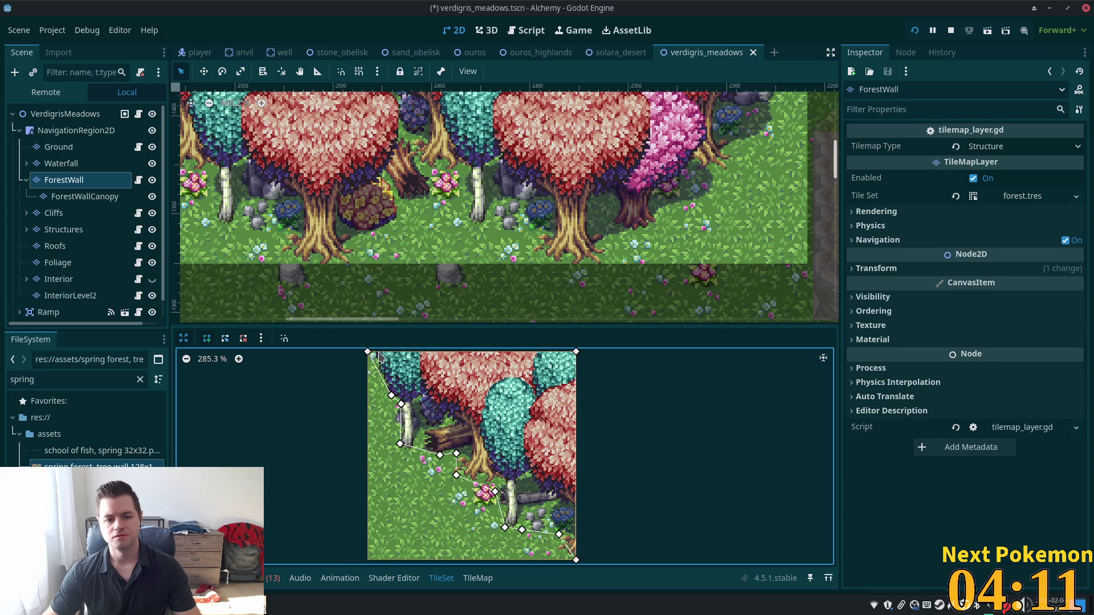
pyautogui.click(367, 352)
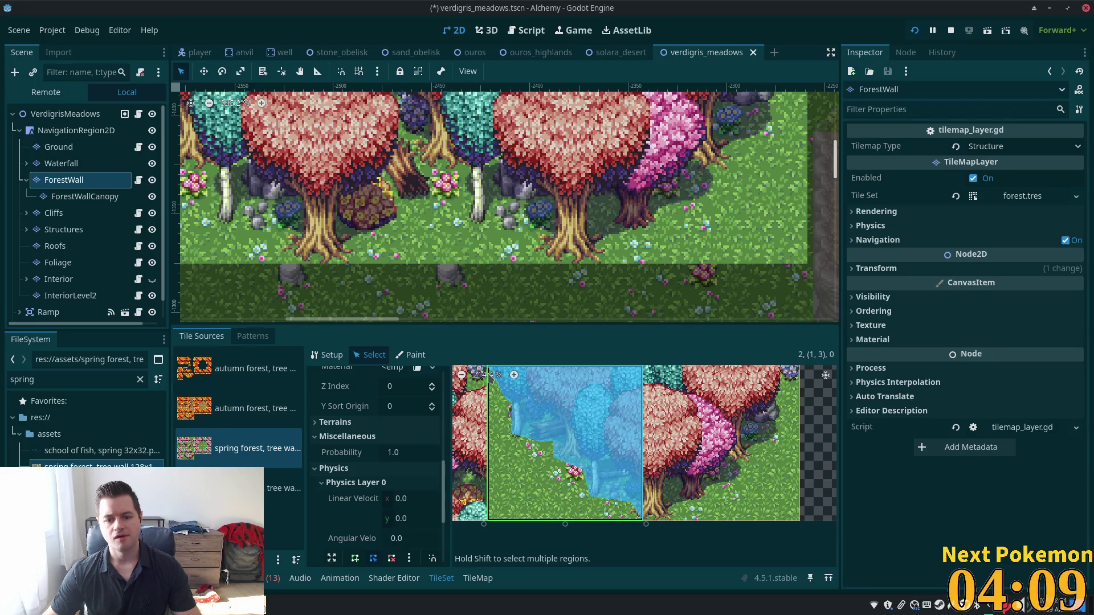
# Step: In the Physics Layer 0 polygon editor, drag the top-left vertex a little to the right
pyautogui.scroll(-2, 544, 434)
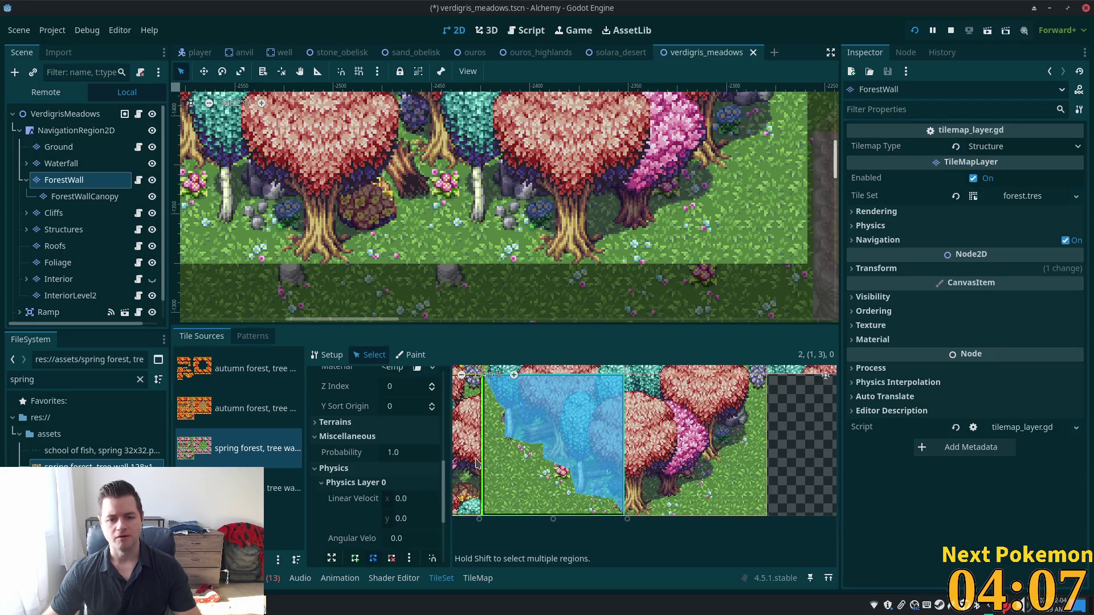
pyautogui.scroll(-1, 438, 500)
pyautogui.scroll(-5, 439, 499)
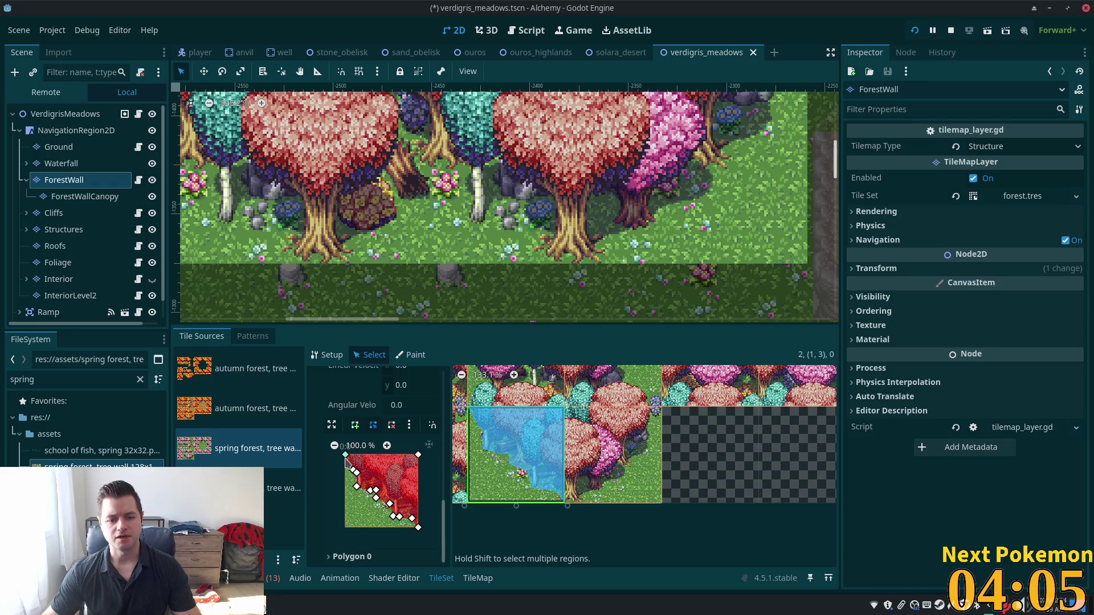
pyautogui.click(346, 459)
pyautogui.moveTo(346, 454); pyautogui.dragTo(351, 455)
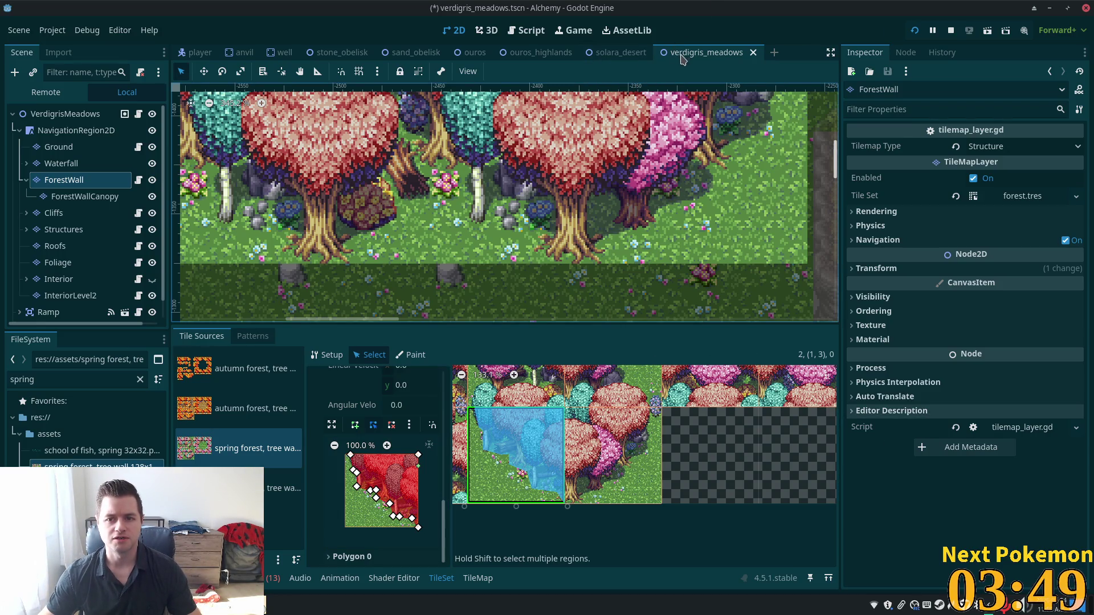
pyautogui.scroll(-1, 508, 167)
pyautogui.scroll(-16, 508, 167)
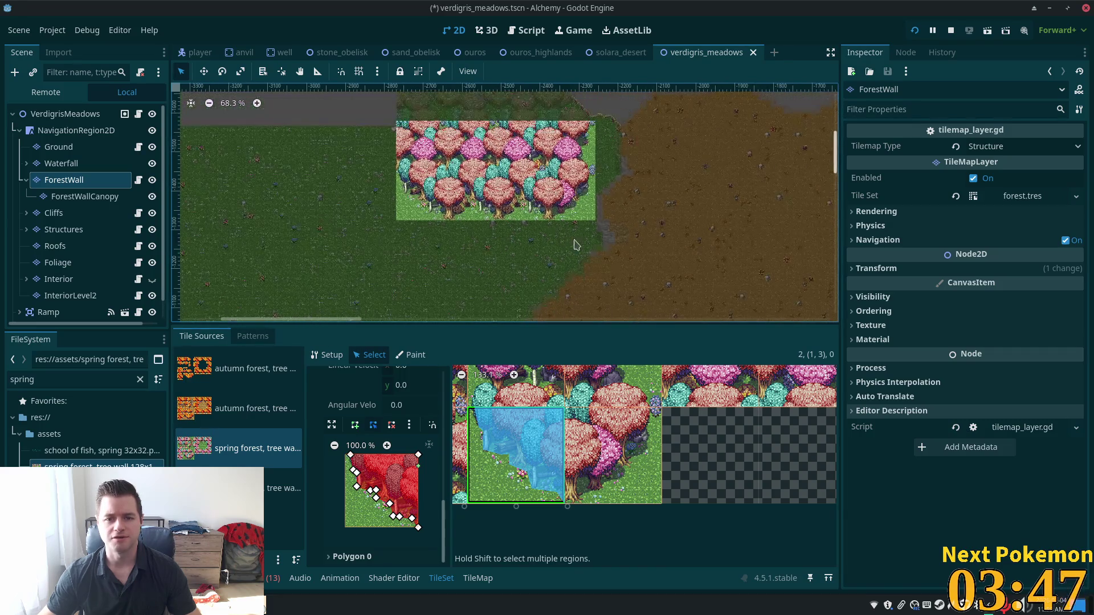
pyautogui.moveTo(655, 146); pyautogui.dragTo(695, 92)
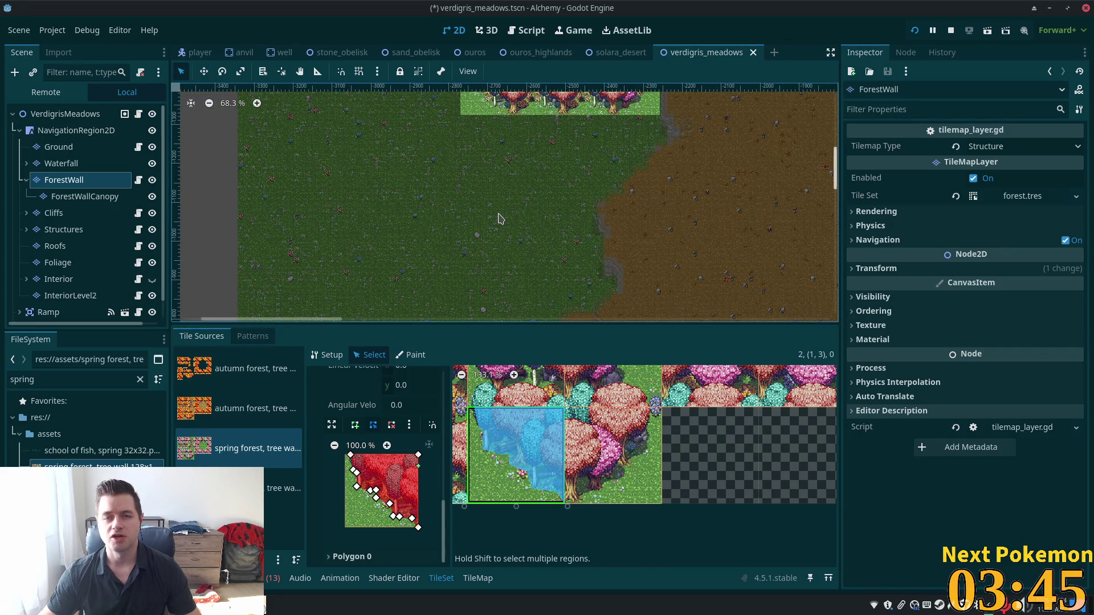
pyautogui.scroll(-5, 495, 166)
pyautogui.hscroll(4, 461, 137)
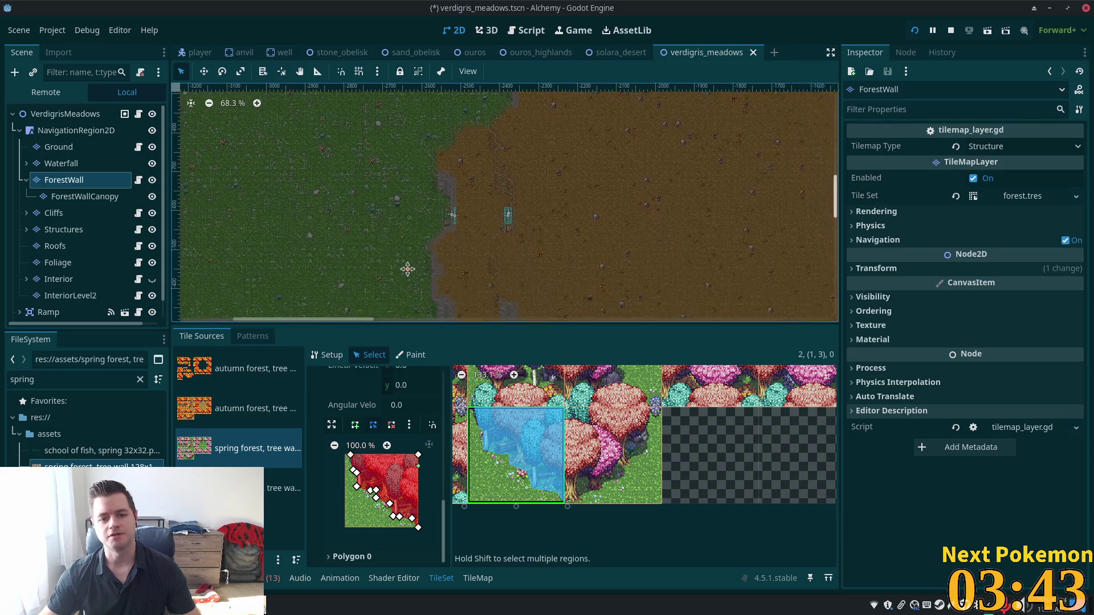
pyautogui.hscroll(-5, 513, 160)
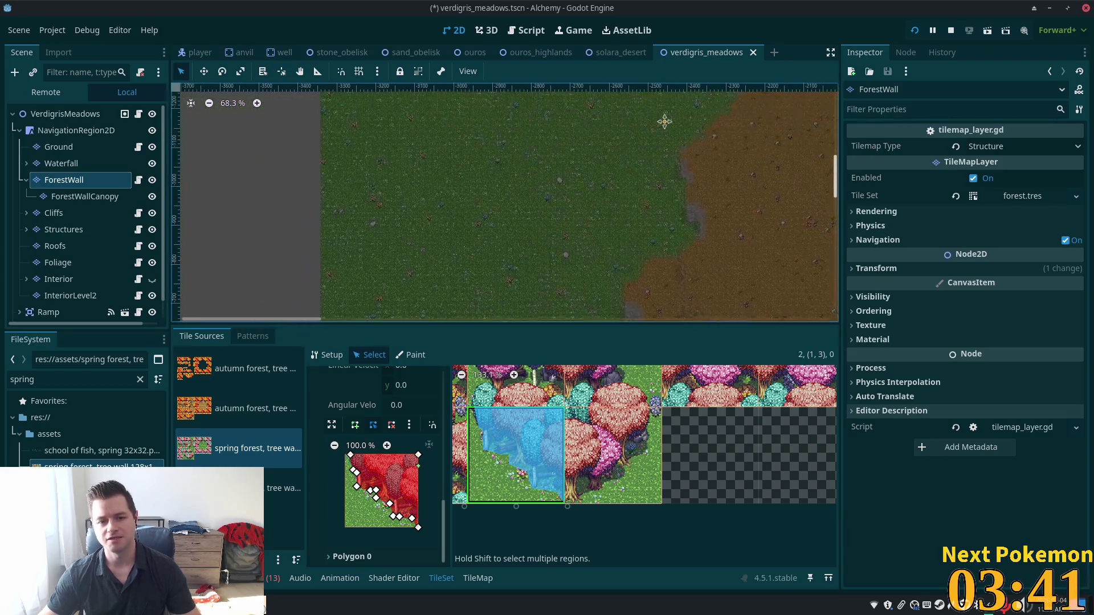
pyautogui.scroll(6, 684, 171)
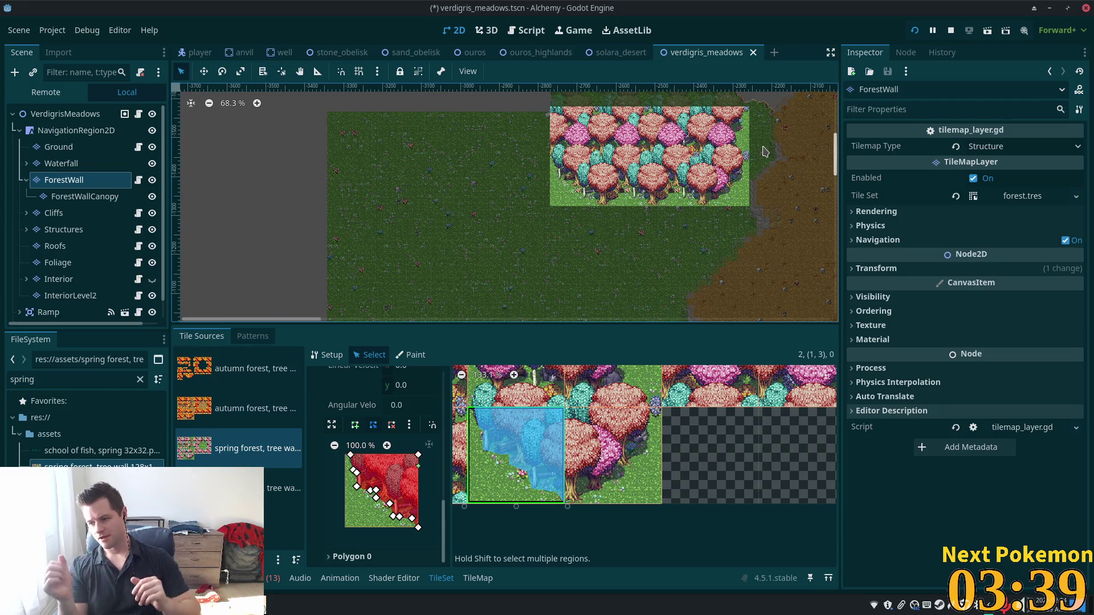
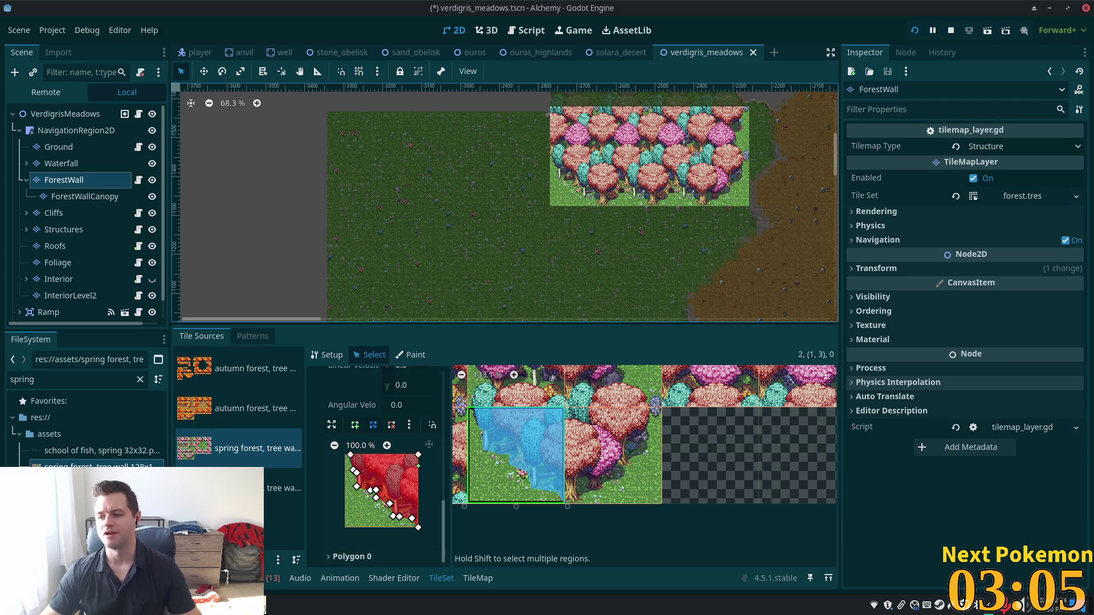
# Step: Select the spring forest tree wall tile at (2,3) in the atlas
pyautogui.scroll(2, 718, 175)
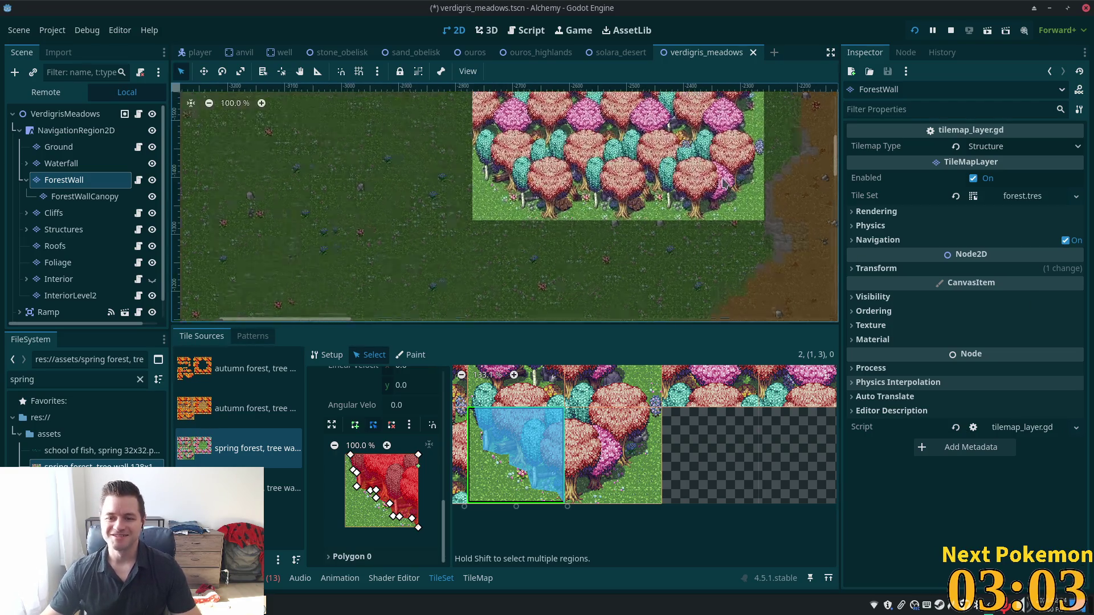
pyautogui.scroll(4, 638, 450)
pyautogui.scroll(-2, 712, 447)
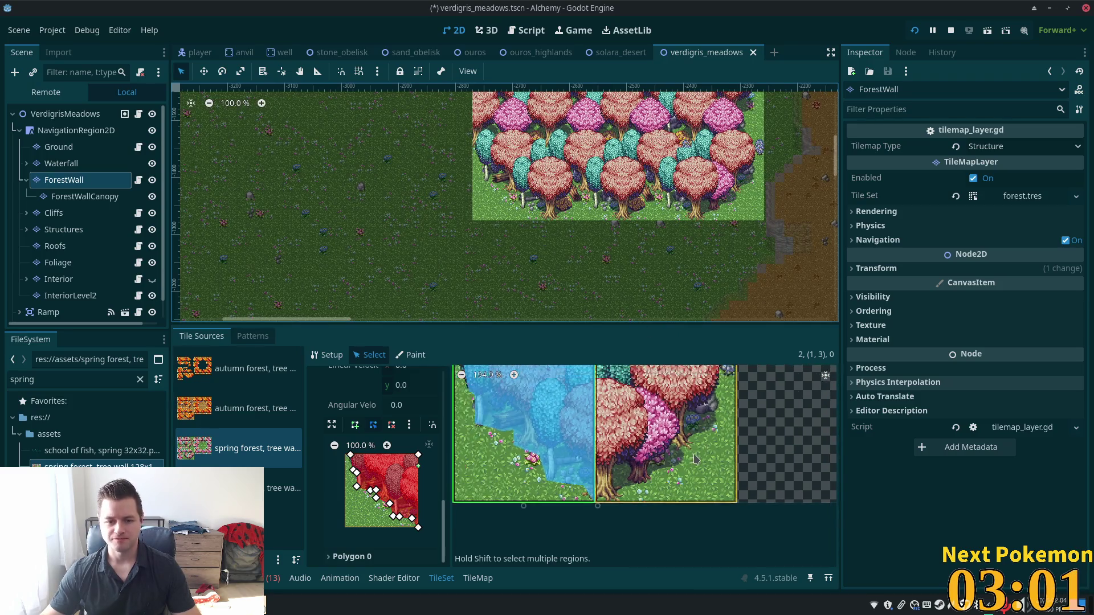
pyautogui.click(684, 447)
pyautogui.scroll(3, 339, 522)
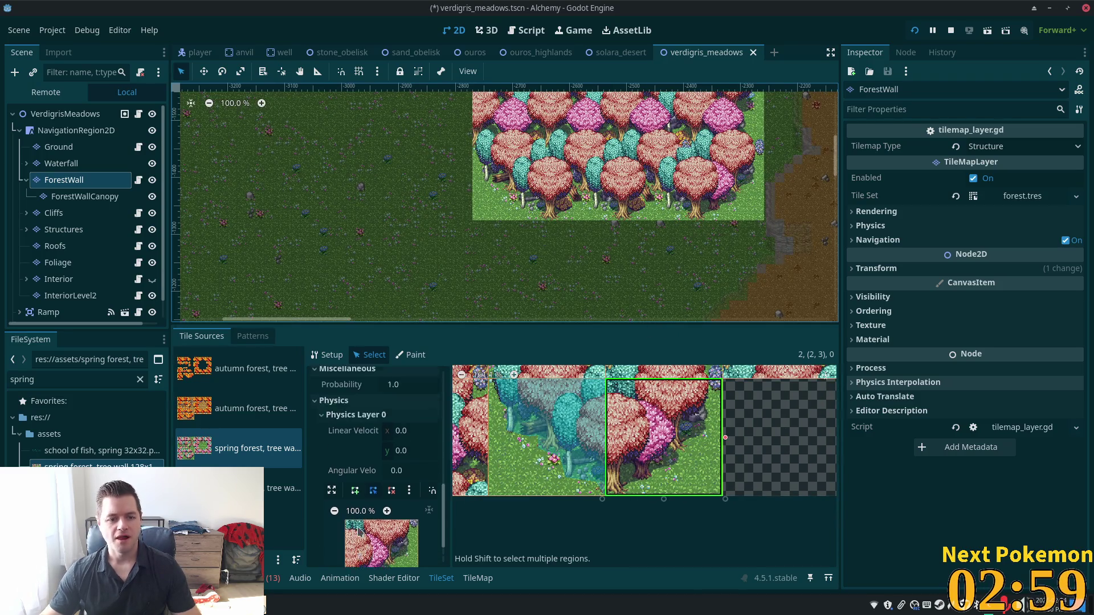
pyautogui.scroll(-3, 359, 538)
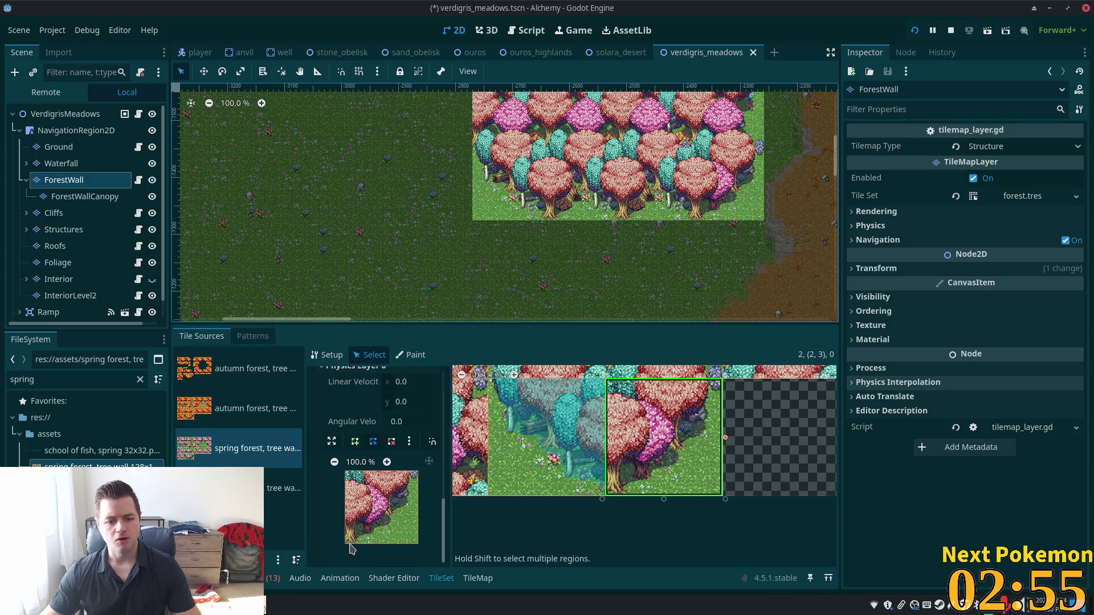
# Step: Trace a closed collision polygon along the tile's diagonal tree edge, covering its upper-left half
pyautogui.click(354, 441)
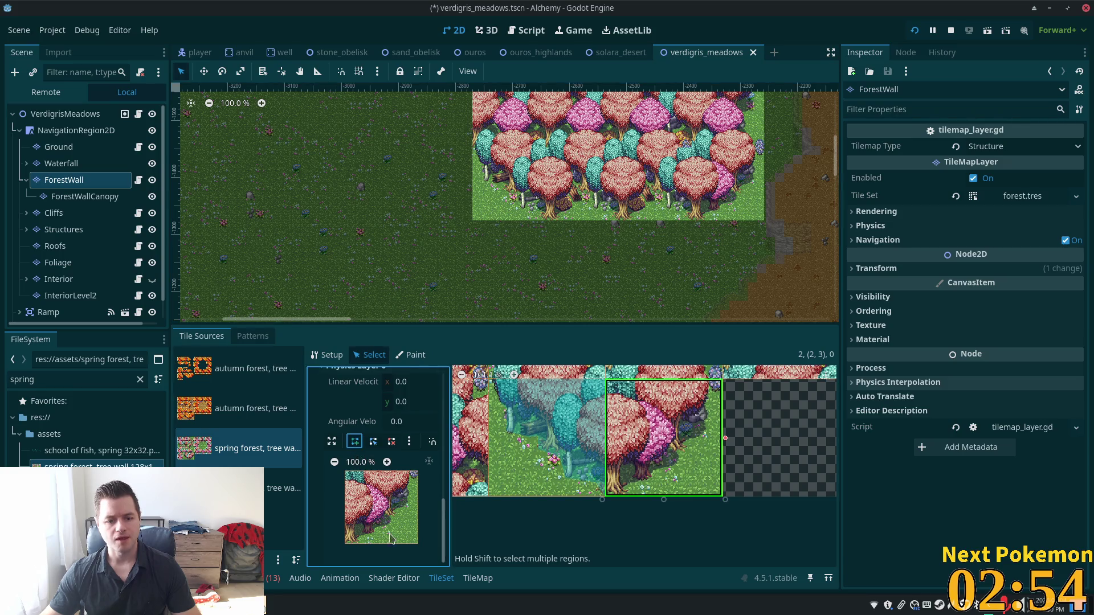
pyautogui.click(345, 544)
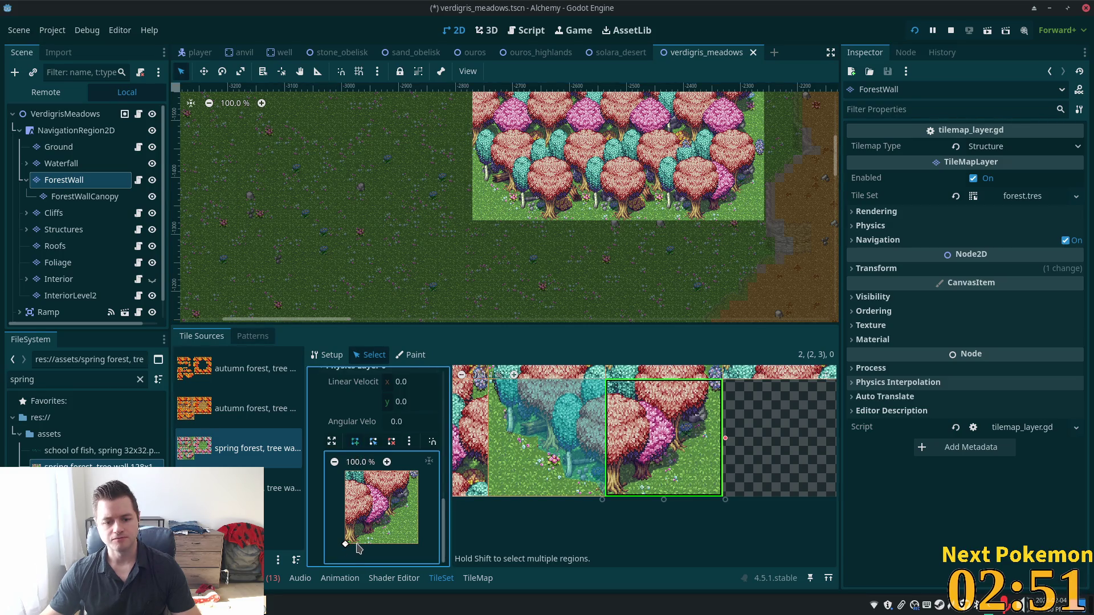
pyautogui.click(357, 544)
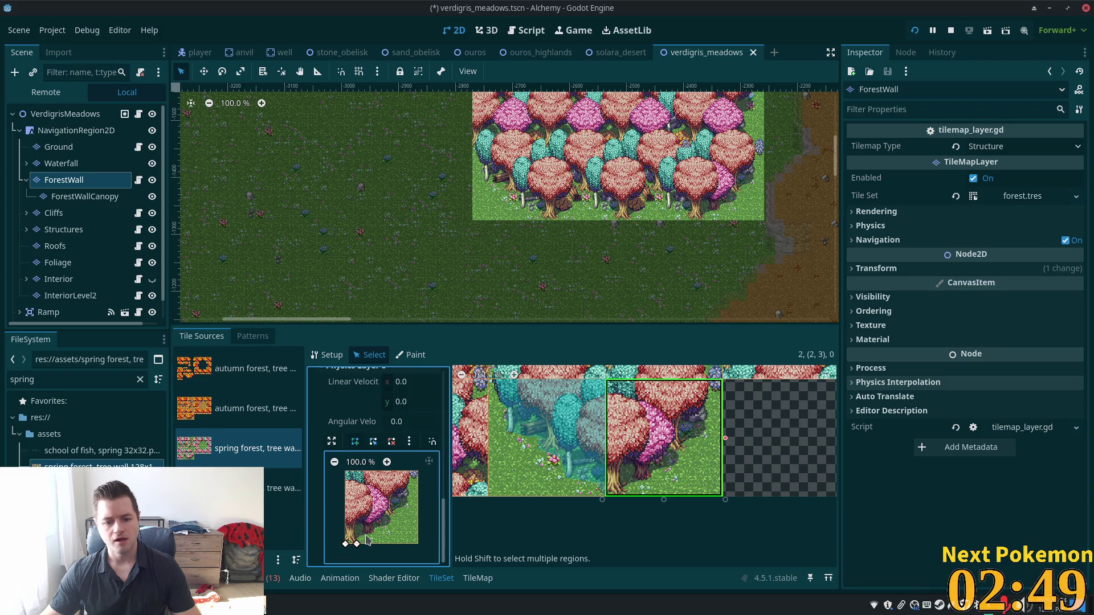
pyautogui.click(362, 538)
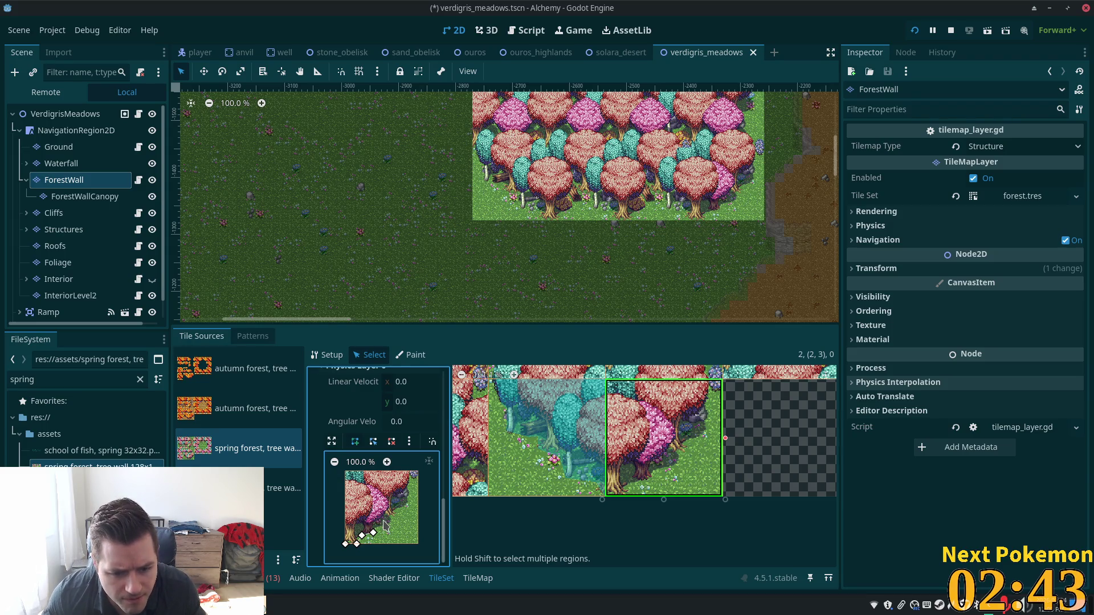
pyautogui.click(384, 520)
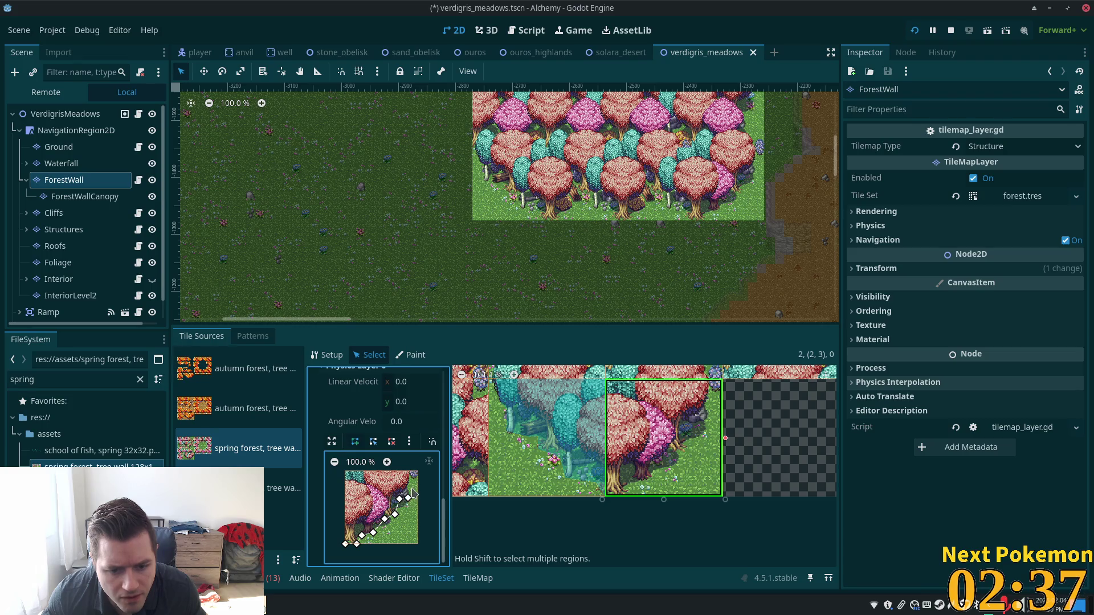
pyautogui.moveTo(411, 478); pyautogui.dragTo(411, 472)
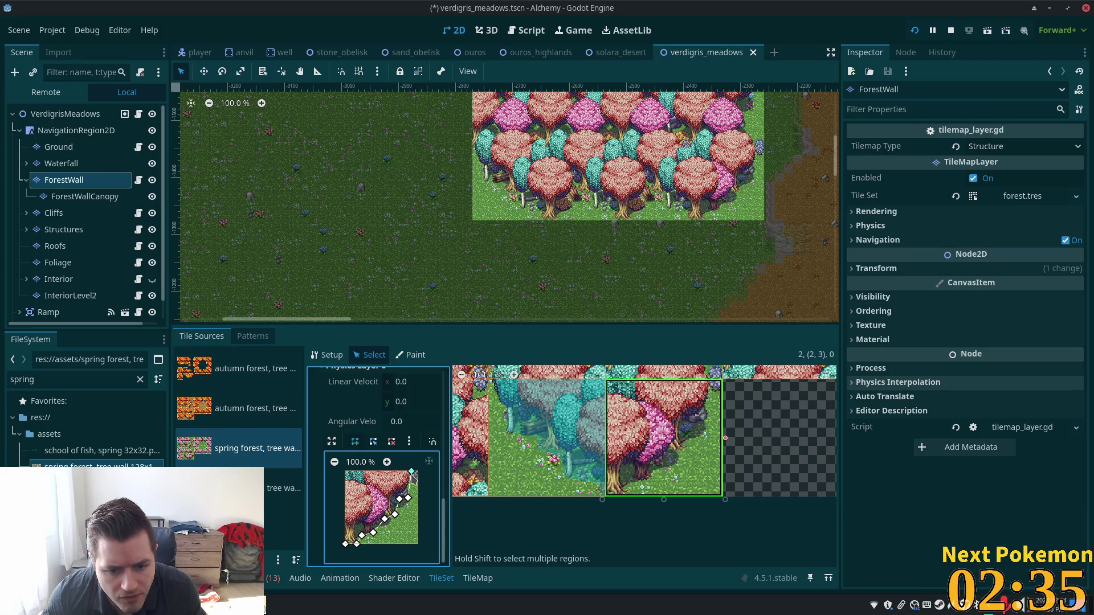
pyautogui.click(345, 471)
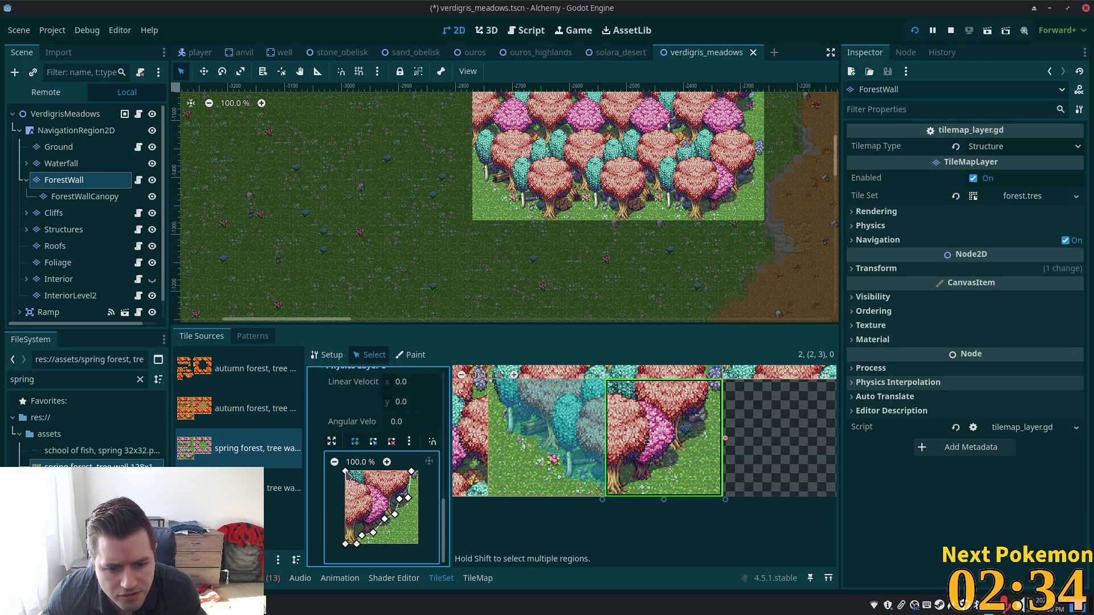
pyautogui.click(345, 544)
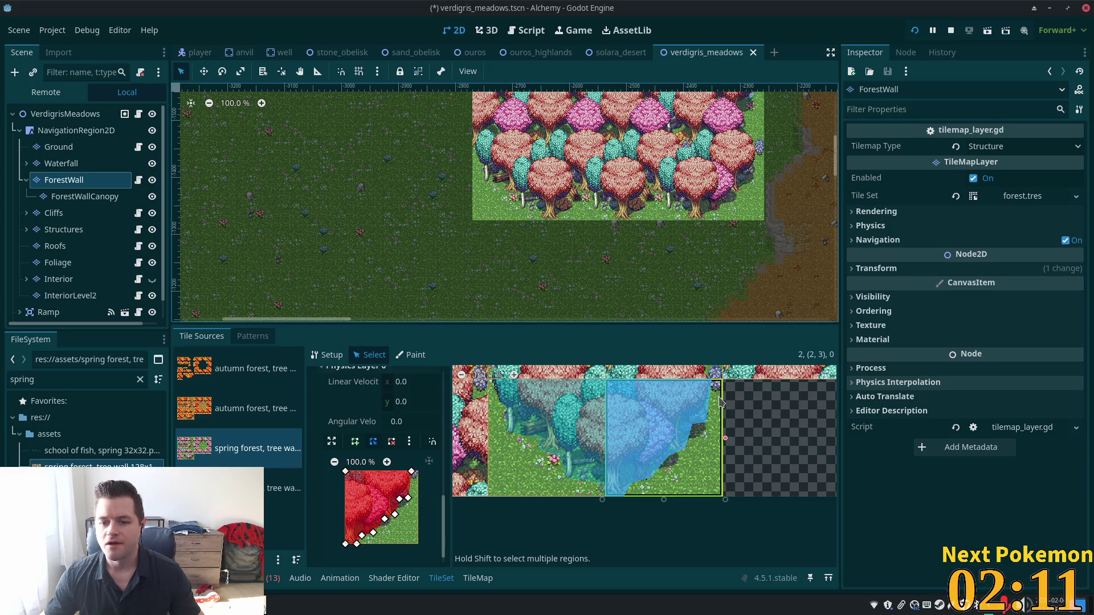
# Step: Zoom out and pan the atlas, then select the forest wall tile at (3,1)
pyautogui.scroll(-1, 719, 406)
pyautogui.scroll(-1, 719, 407)
pyautogui.scroll(-4, 719, 192)
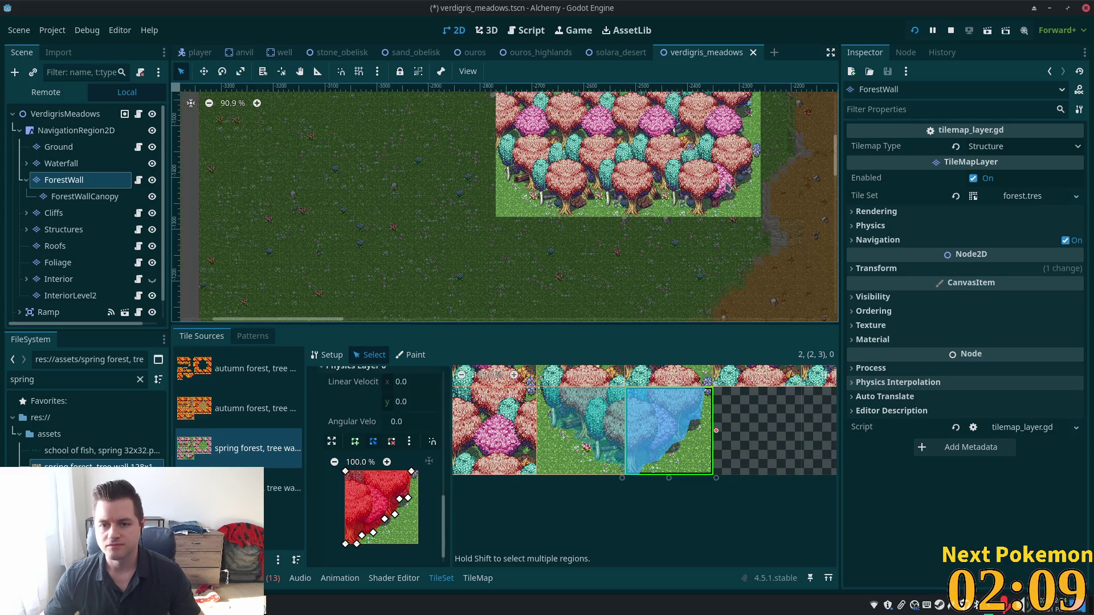
pyautogui.moveTo(719, 192); pyautogui.dragTo(577, 254)
pyautogui.scroll(-4, 747, 429)
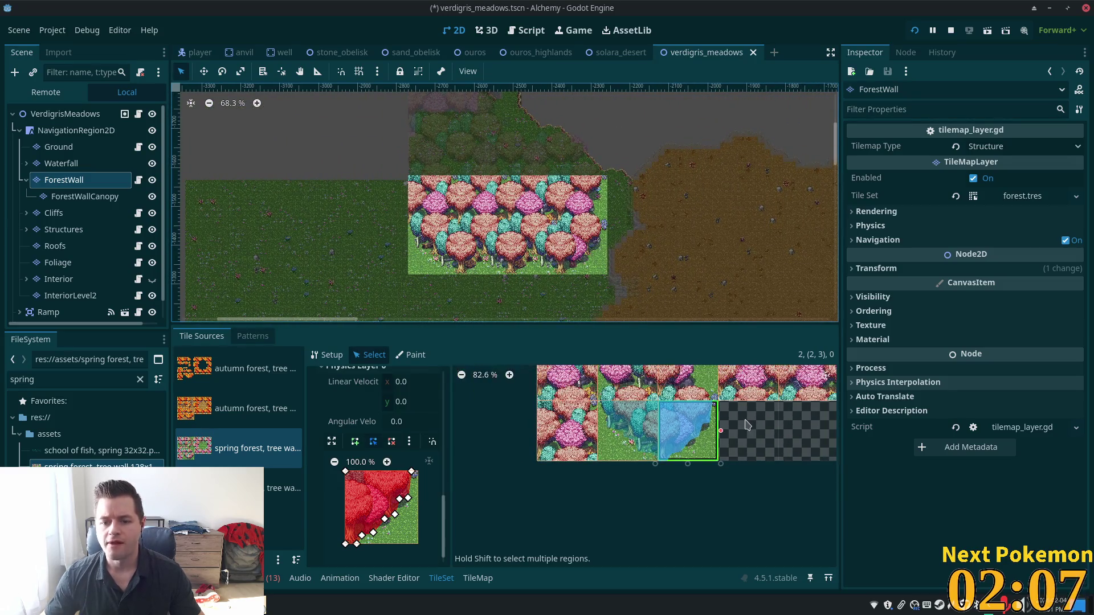
pyautogui.moveTo(746, 429); pyautogui.dragTo(705, 487)
pyautogui.click(692, 414)
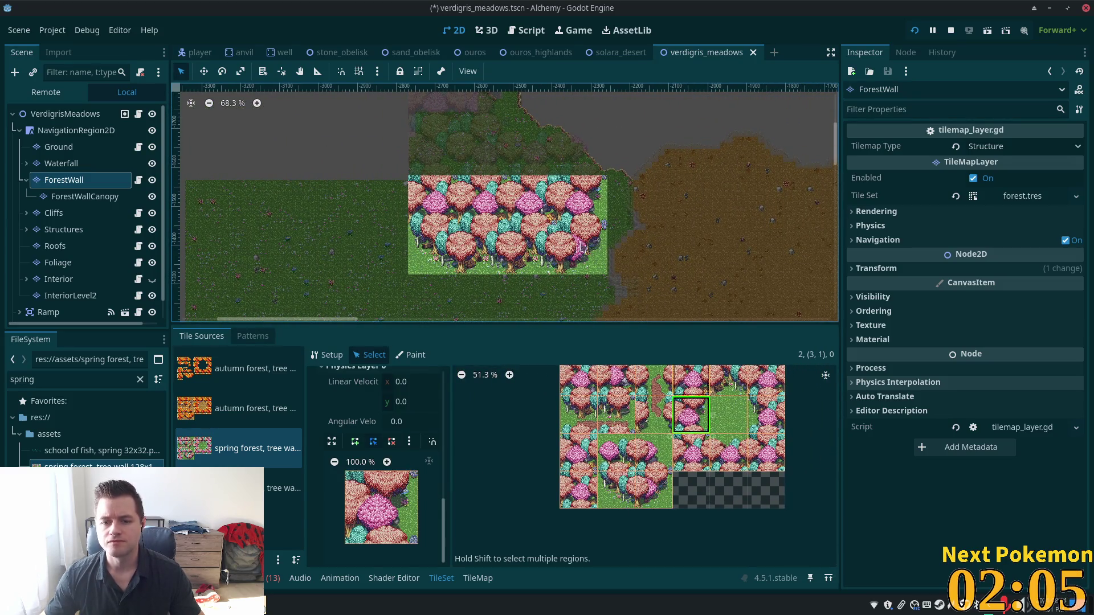
# Step: Start a new collision polygon with points at the tile's top-left and bottom-left corners
pyautogui.click(354, 441)
pyautogui.click(345, 471)
pyautogui.click(345, 544)
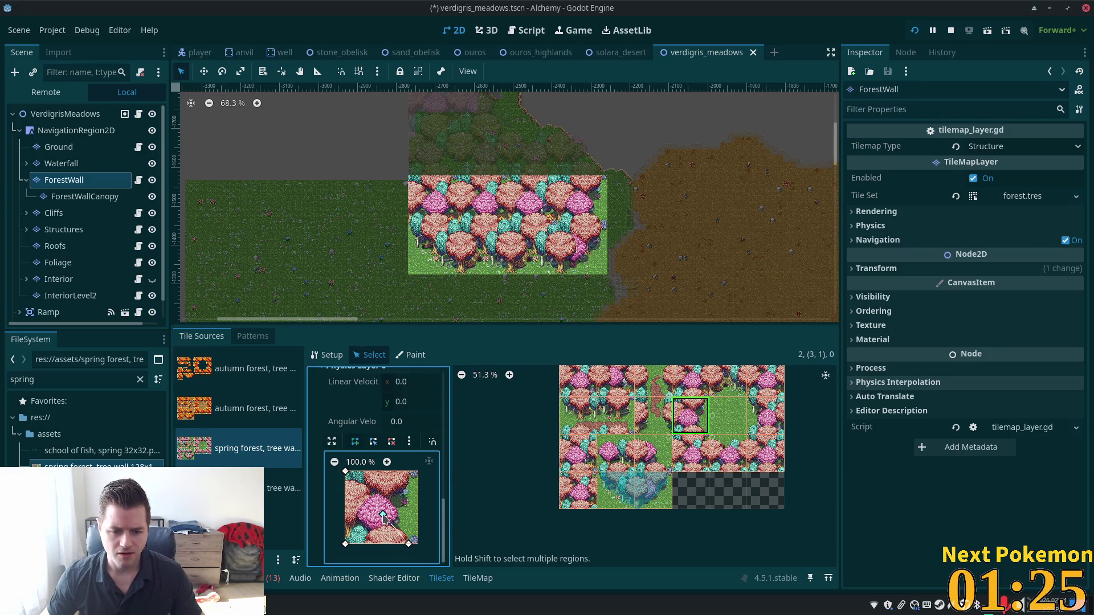
# Step: Add points along the diagonal tree edge, close the polygon, and add a bottom-edge point
pyautogui.click(383, 514)
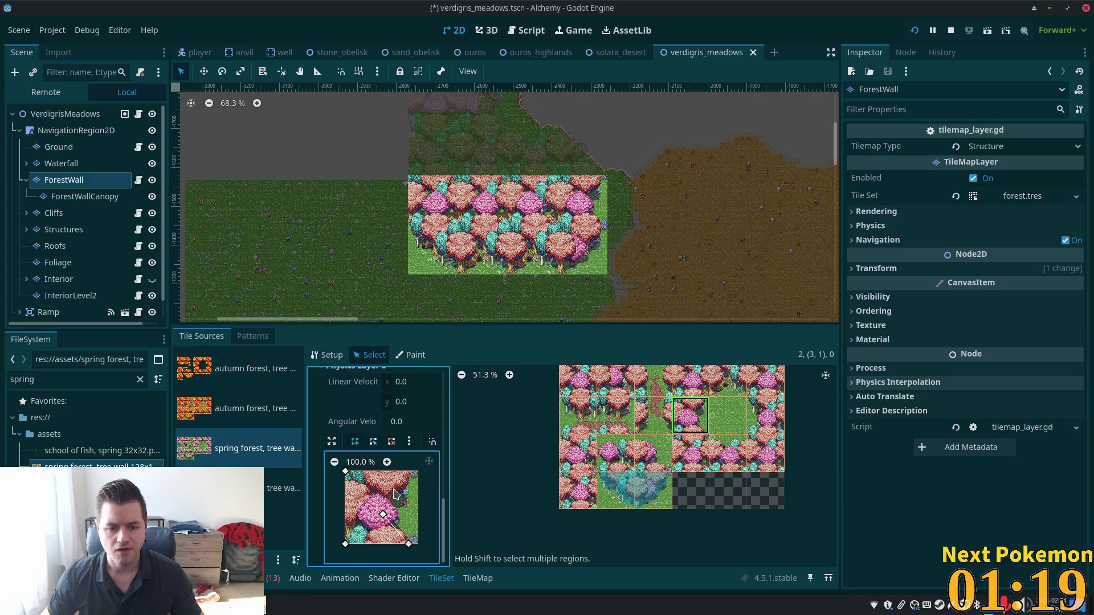
pyautogui.click(398, 488)
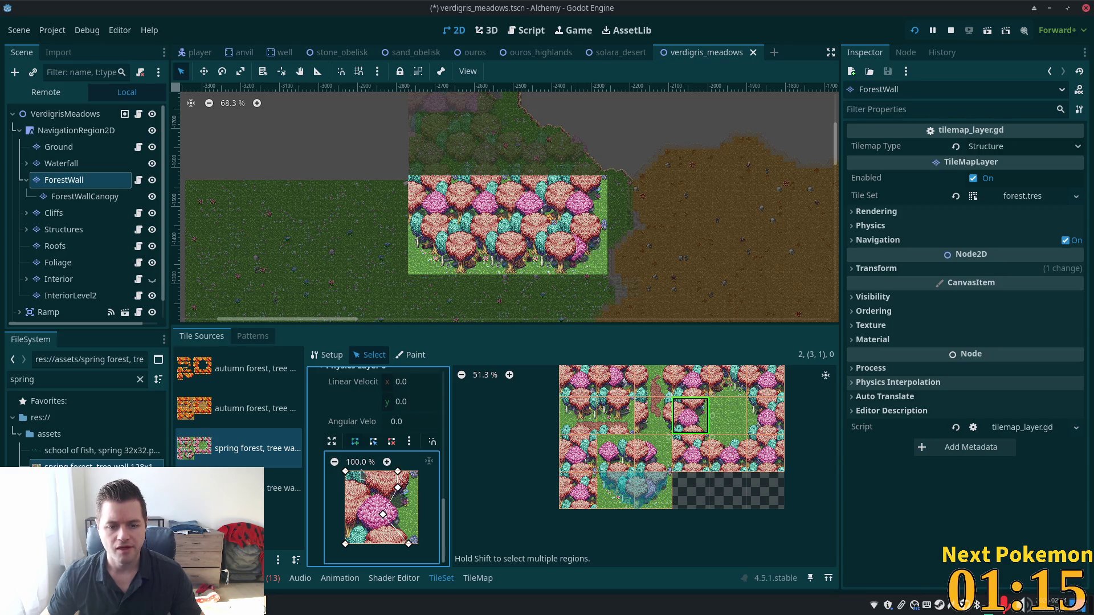
pyautogui.click(345, 472)
pyautogui.click(398, 544)
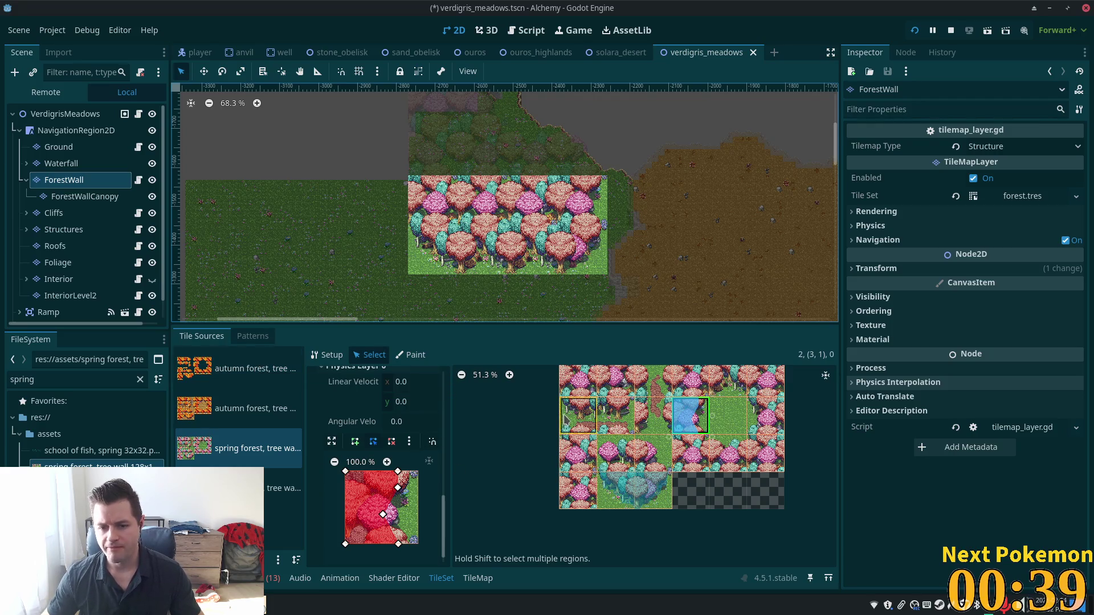
pyautogui.click(329, 356)
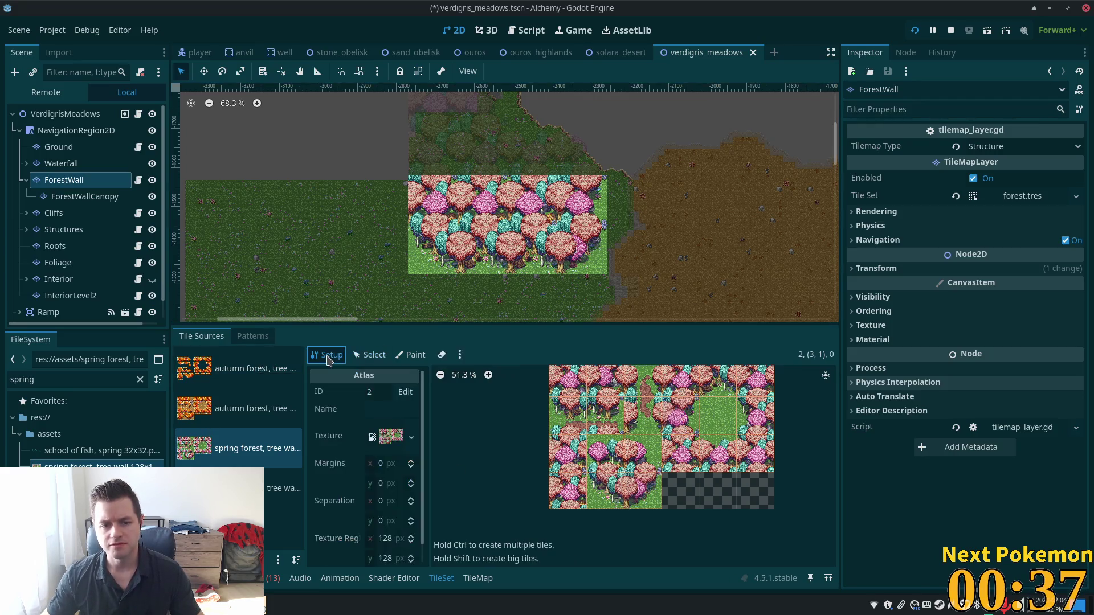
pyautogui.click(370, 355)
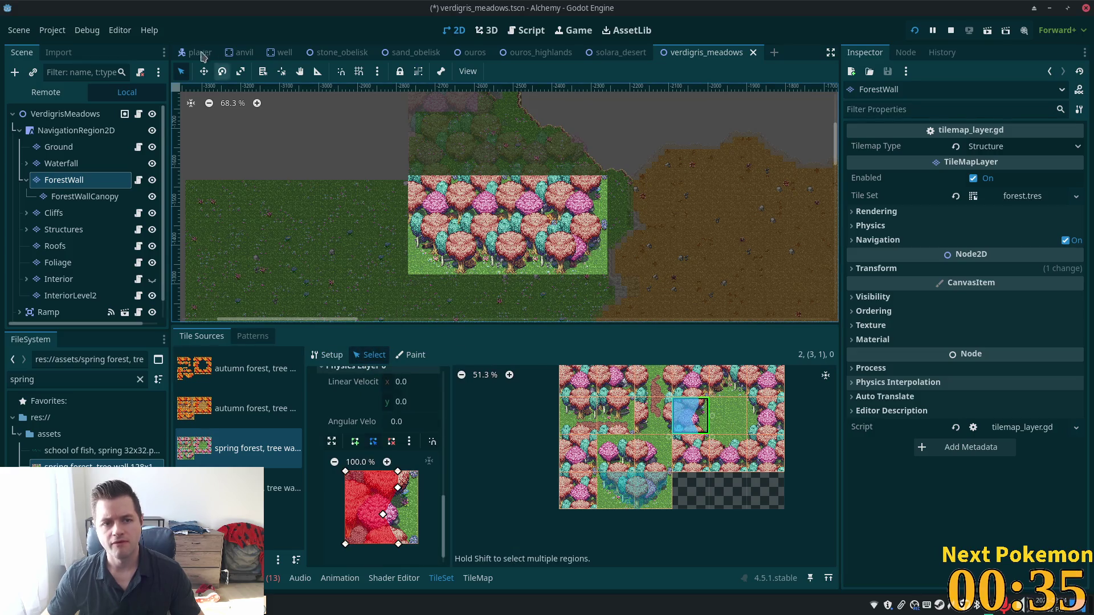